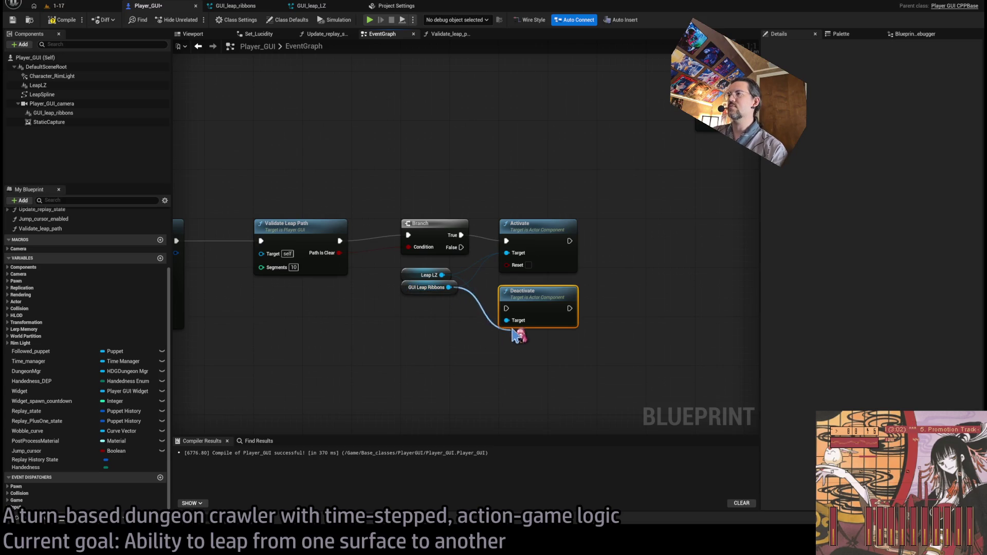
Connect the Branch's False output to Deactivate and start a leap play test in level 1-17.
drag(461, 248, 507, 308)
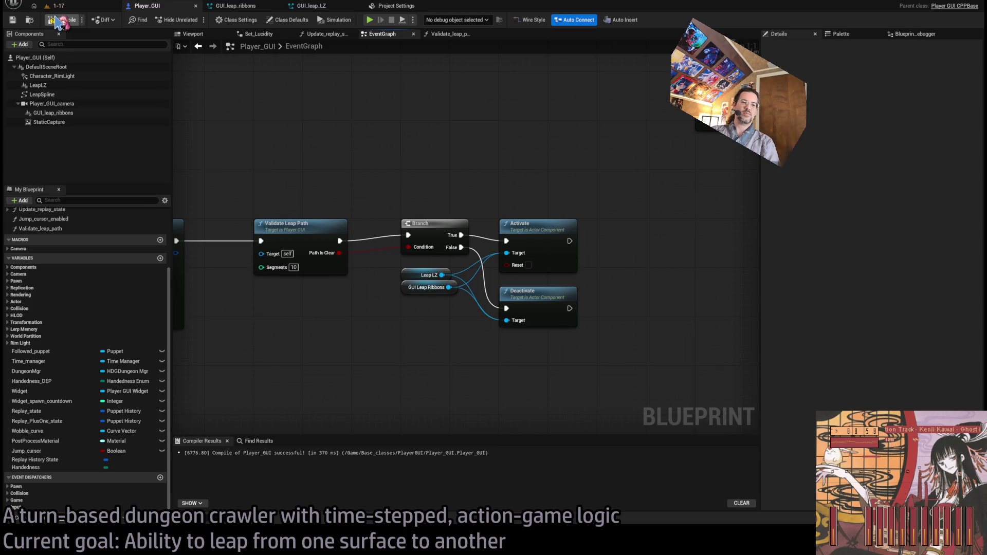
click(77, 6)
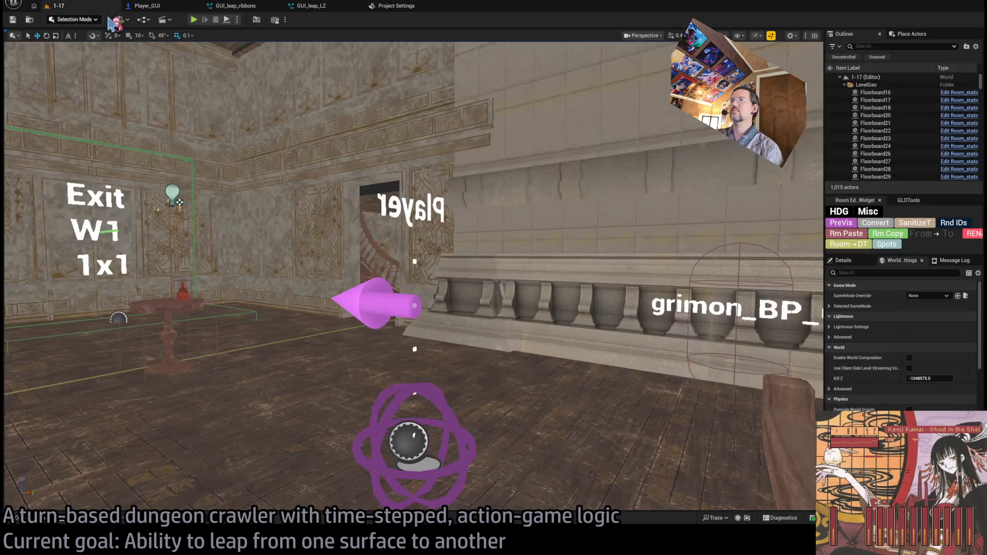
key(alt+p)
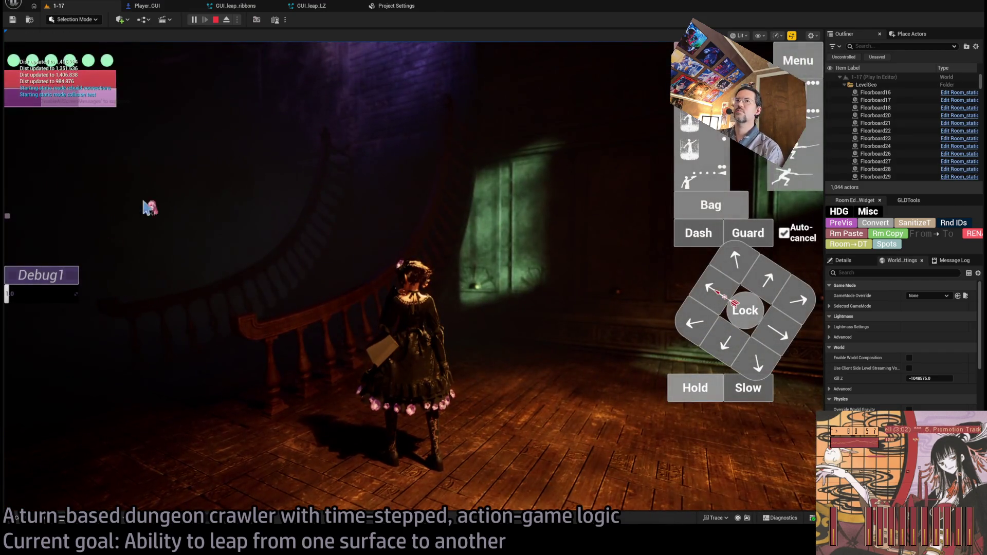
Stop the play test, bring the spline setup nodes into view, and return to 1-17.
click(216, 20)
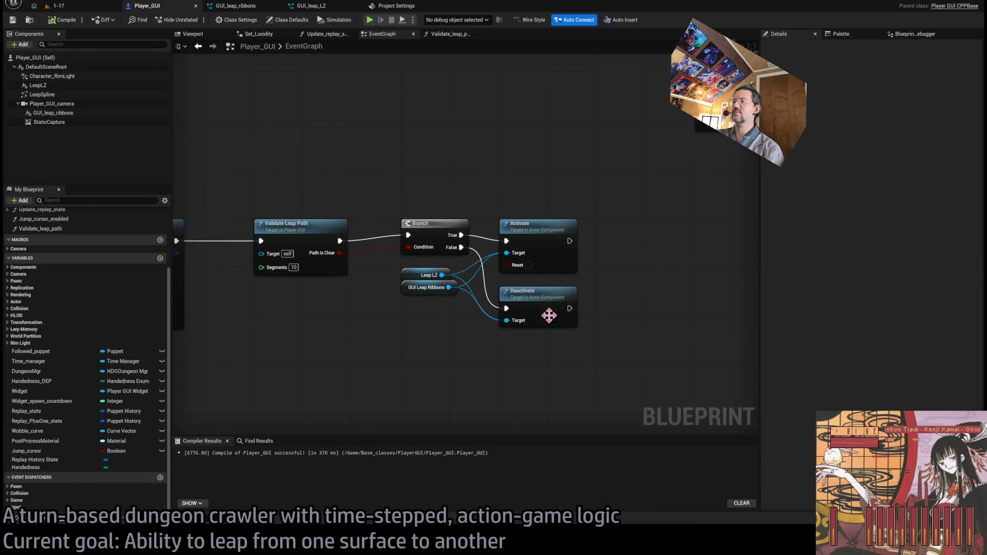
mouse_move(447, 353)
mouse_down()
mouse_move(538, 326)
mouse_move(623, 332)
mouse_move(555, 292)
mouse_move(436, 270)
mouse_move(543, 270)
mouse_up()
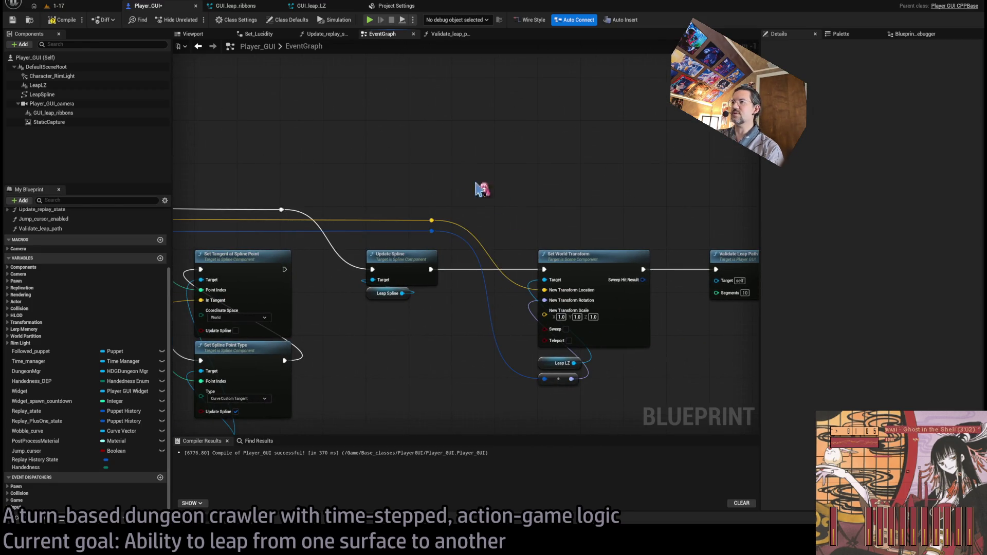
click(90, 8)
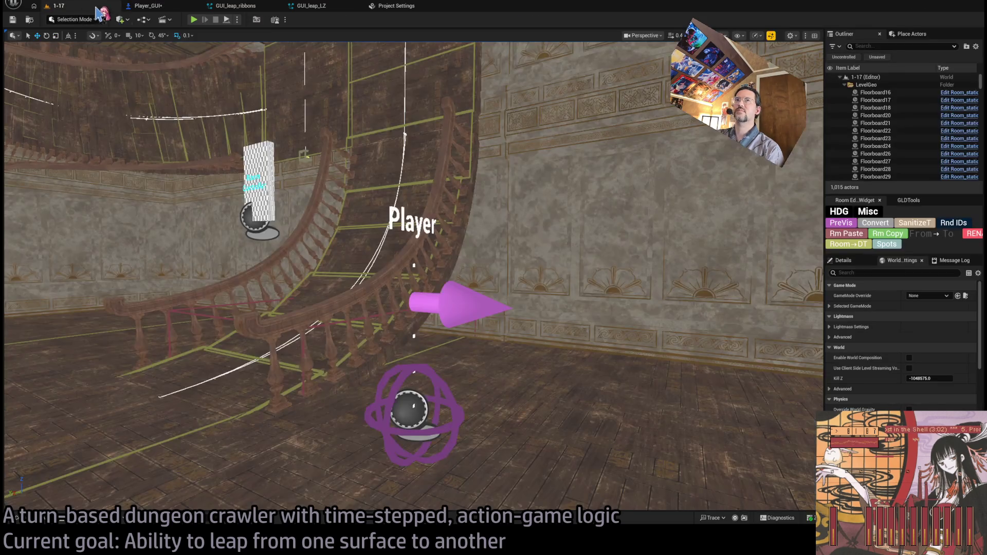
Play level 1-17 to check the leap target marker, then open the GUI_leap_LZ Niagara system.
click(194, 20)
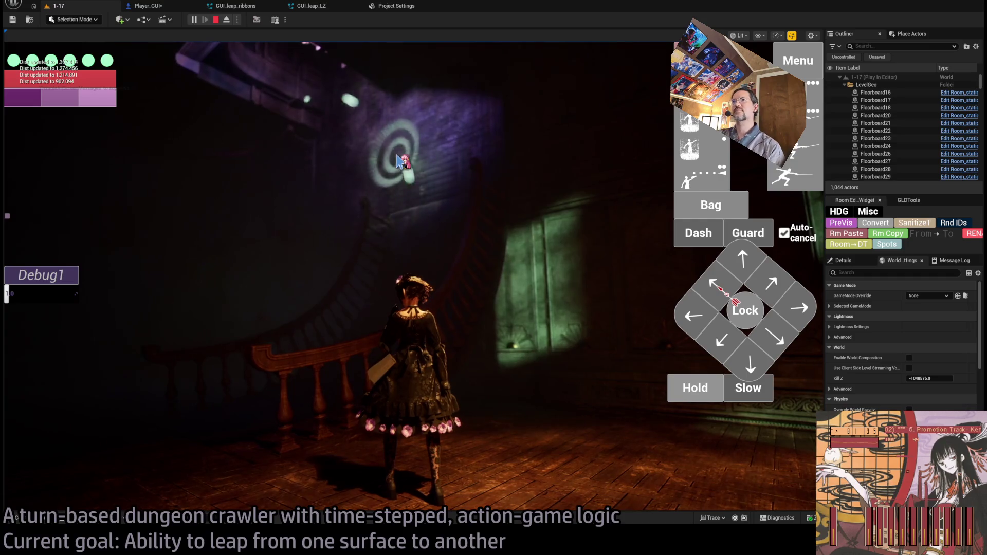
key(Escape)
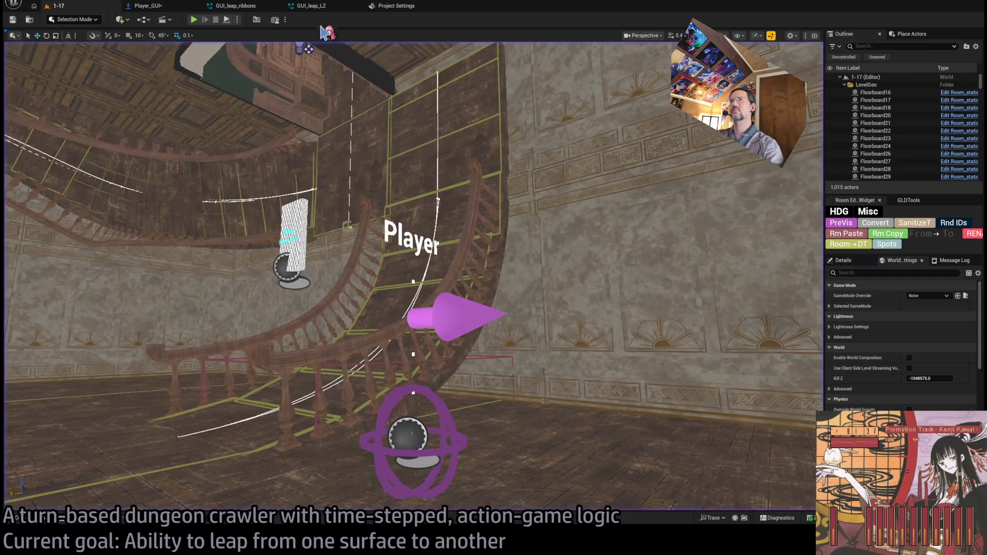
click(311, 6)
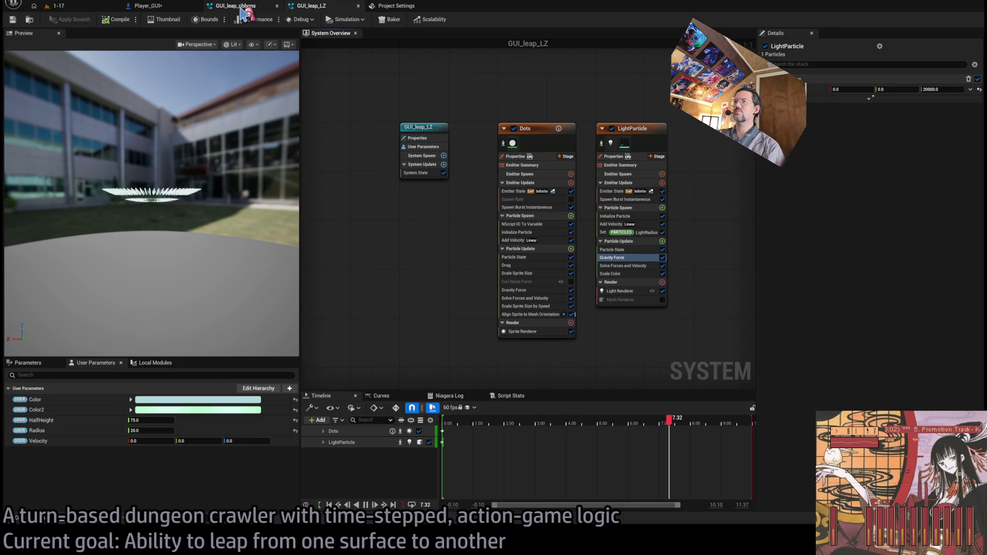
Move through the 1-17 and GUI_leap_LZ tabs, then open Player_GUI and zoom out its EventGraph.
click(83, 7)
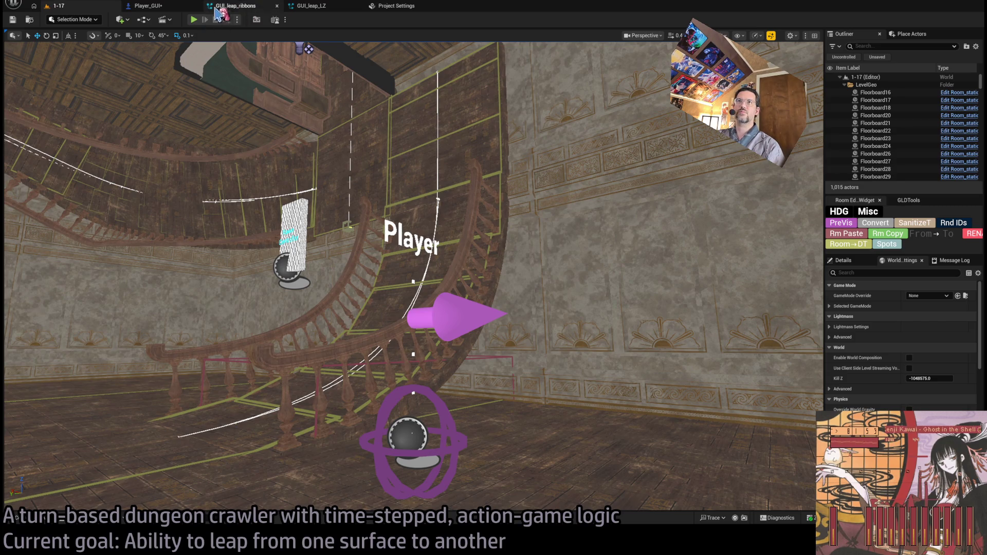
click(294, 7)
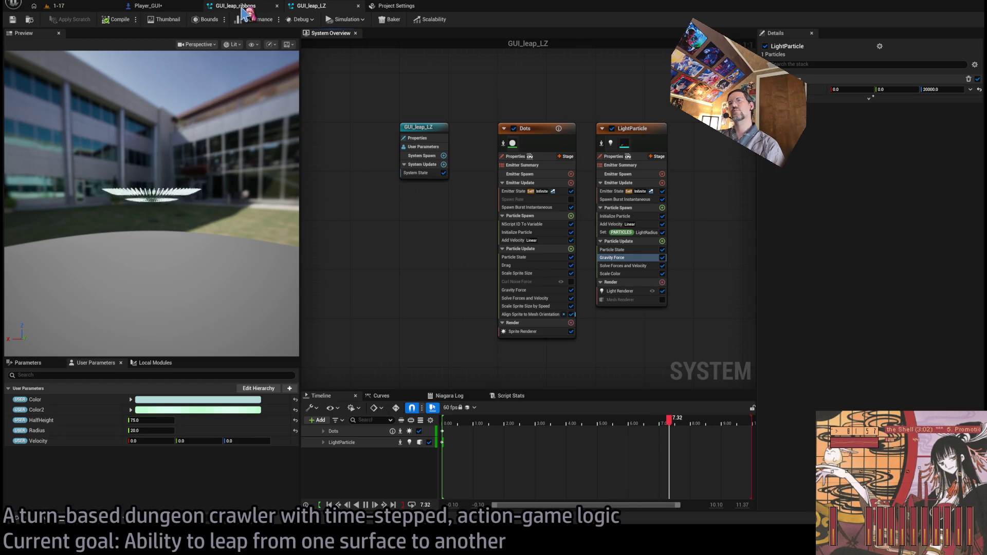
click(77, 11)
click(162, 6)
scroll(463, 154, down, 3)
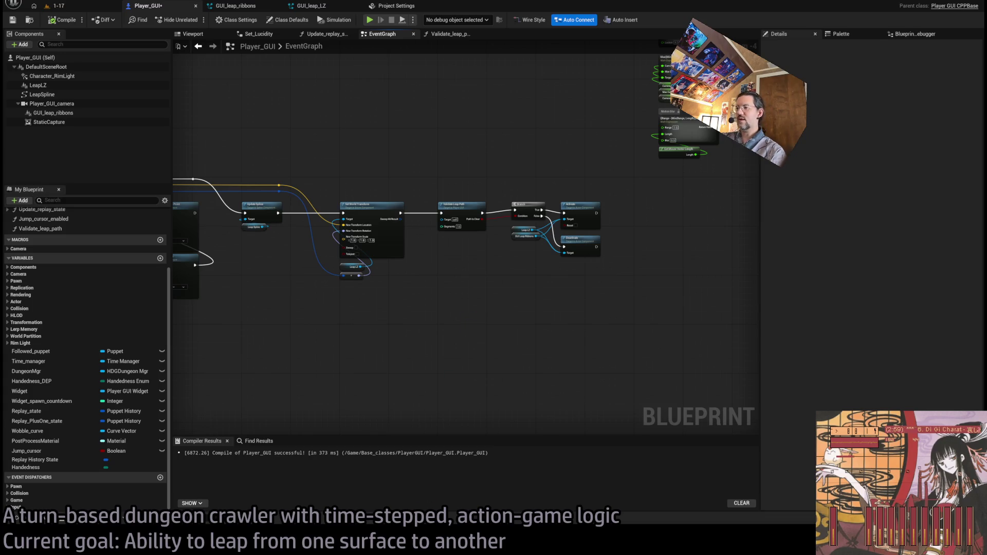
Bring the browser with the Twitch Following page in front of the Unreal editor.
key(alt+Tab)
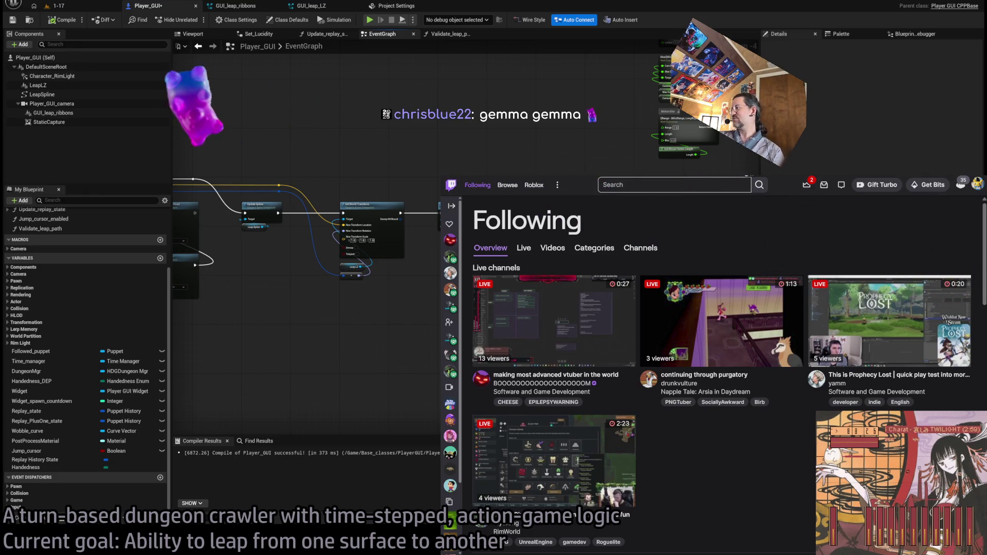
Switch to the browser tab showing the YouTube 'BRB screen' playlist.
key(ctrl+Tab)
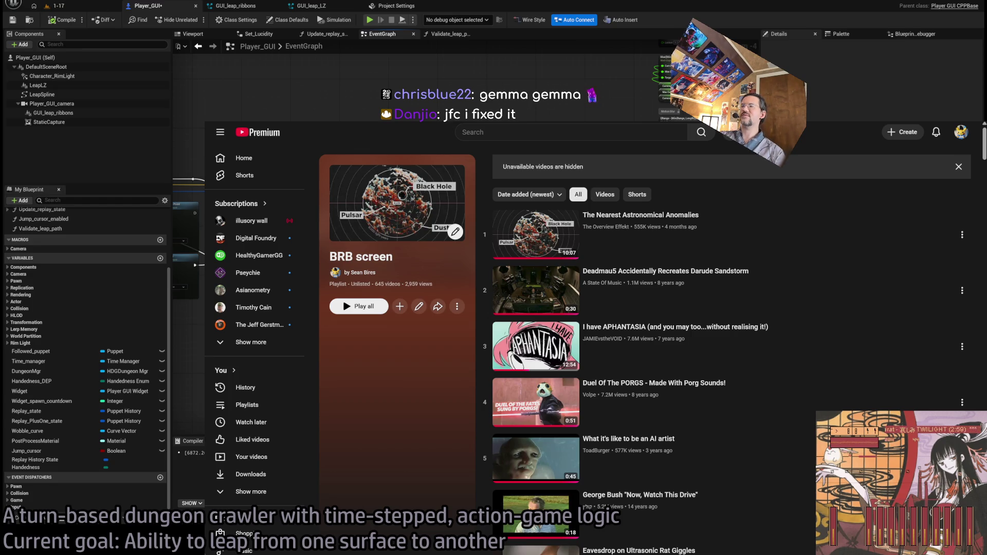
Remove item 23, the animated short, from the BRB screen playlist, then scroll to items 168–174.
scroll(452, 420, down, 15)
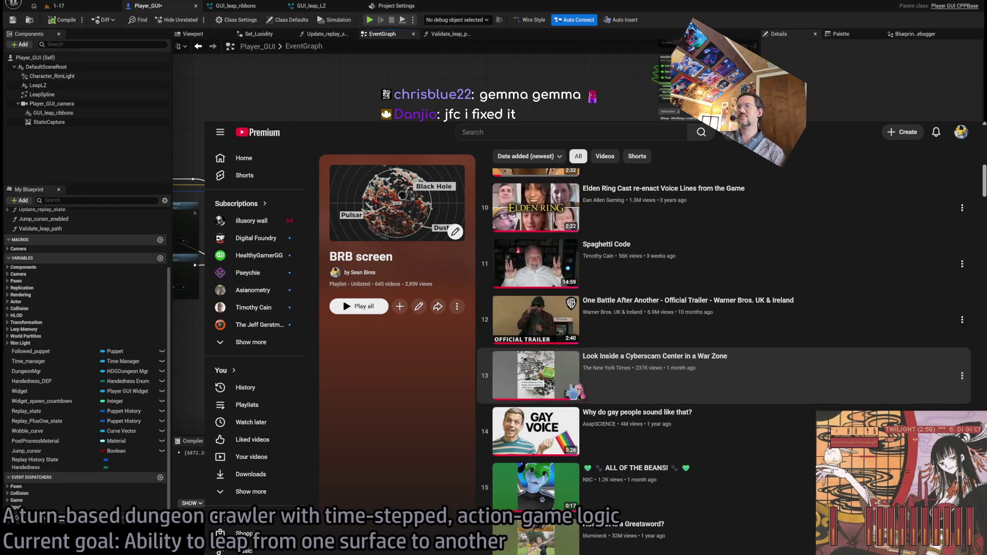
scroll(452, 420, down, 7)
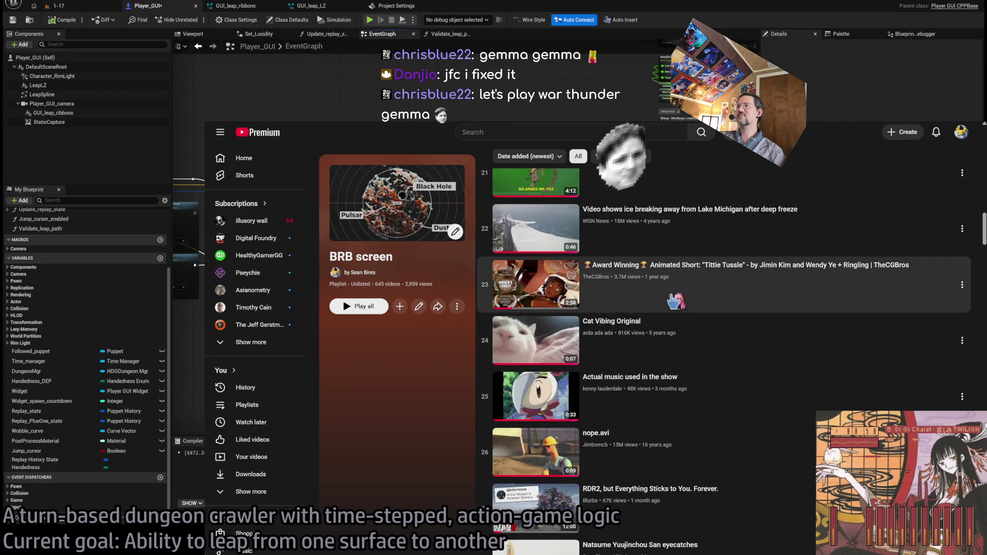
click(961, 285)
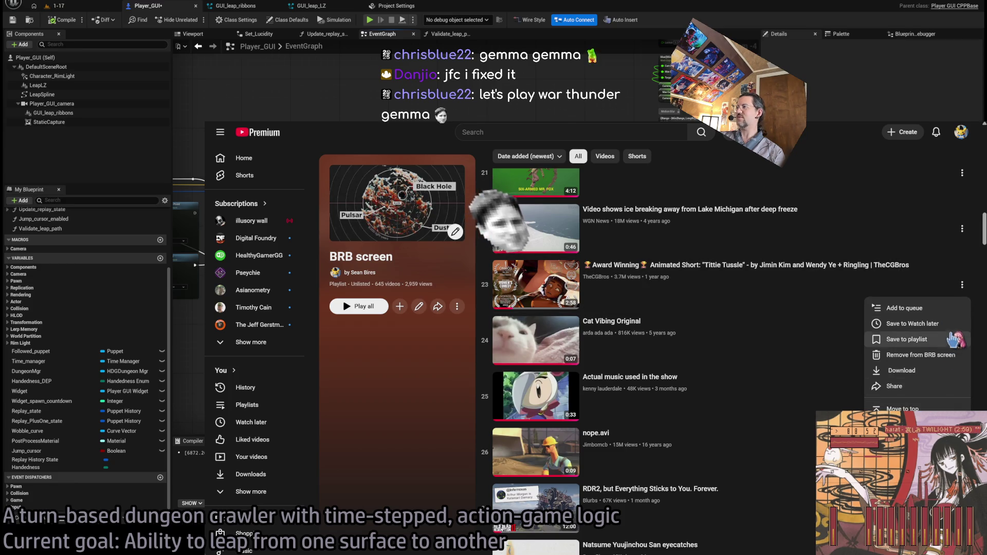
click(937, 355)
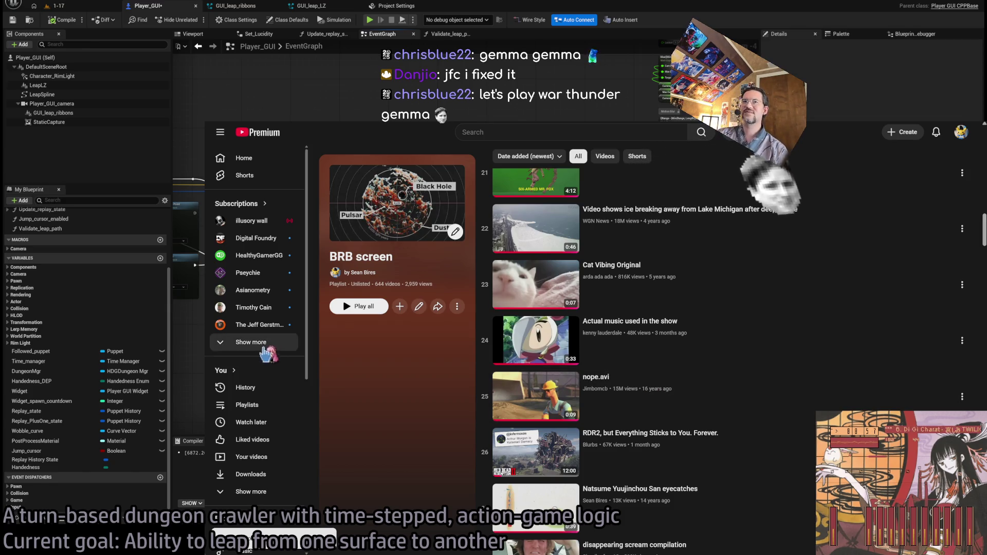
scroll(720, 354, down, 20)
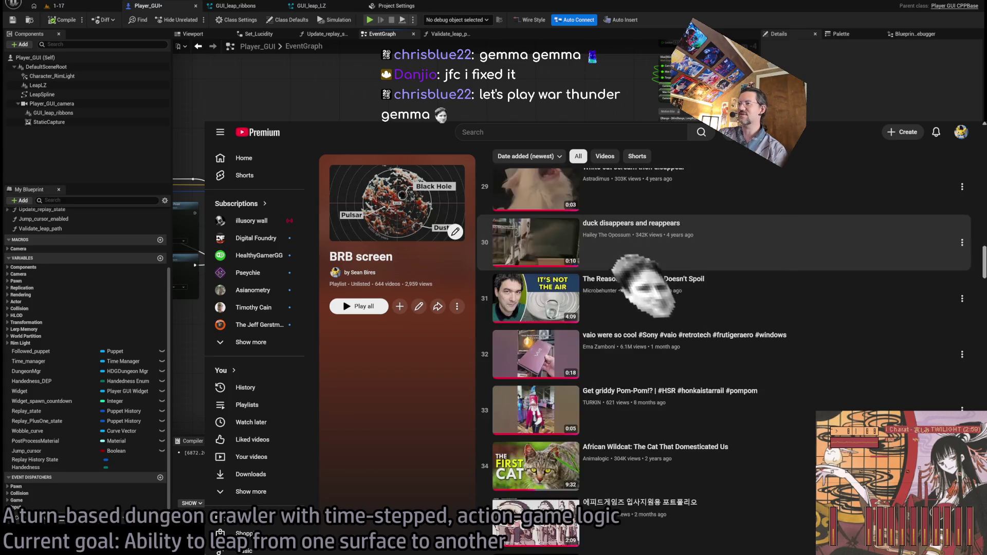
scroll(719, 399, down, 20)
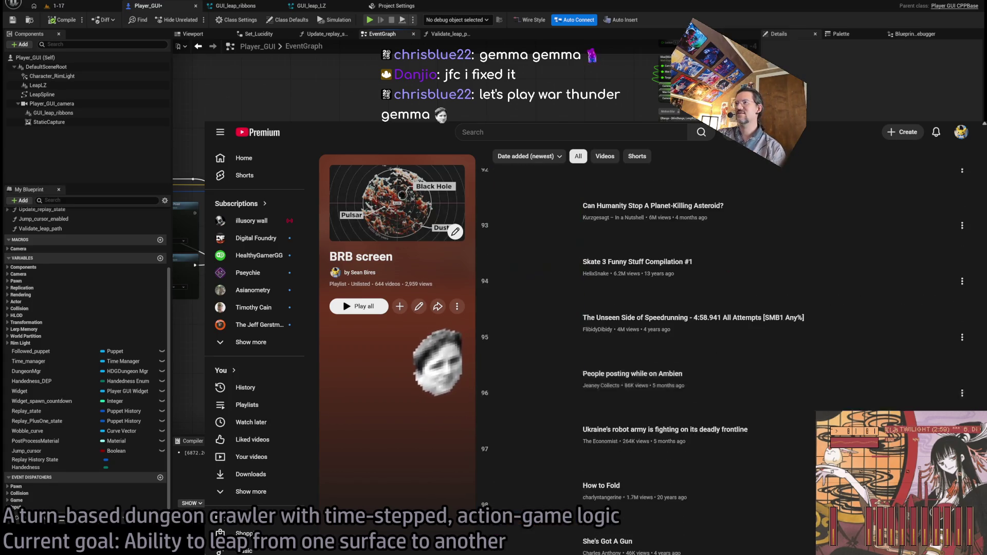
scroll(720, 411, down, 20)
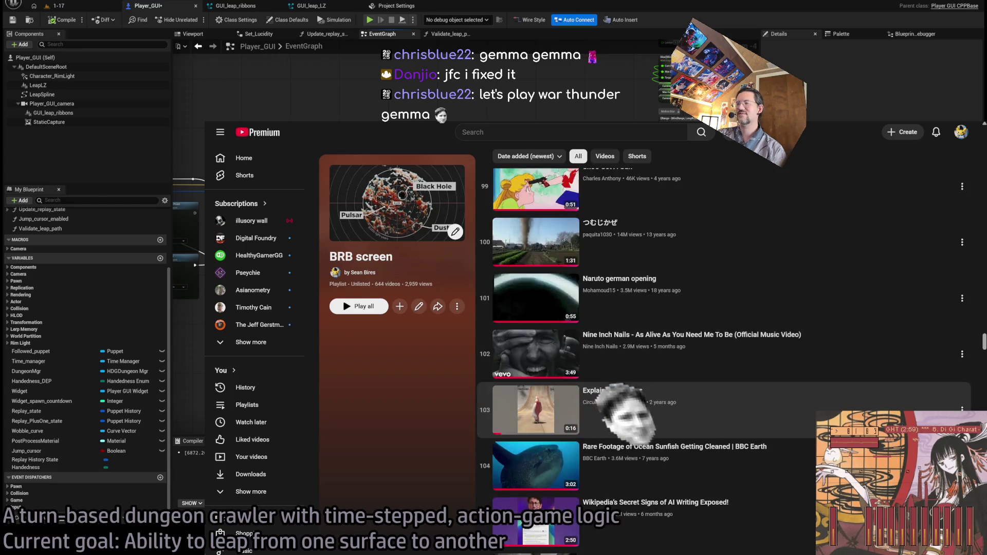
scroll(720, 406, down, 20)
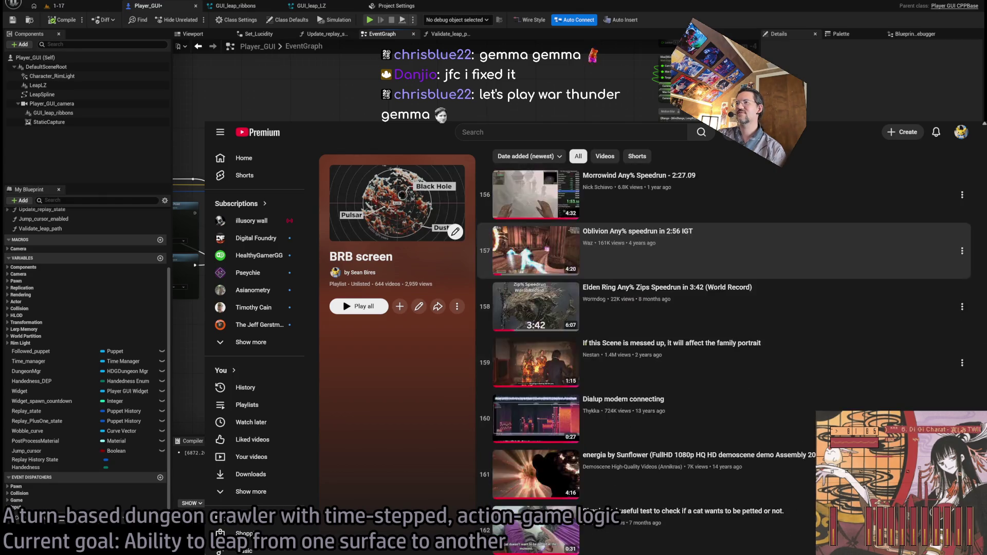
scroll(720, 360, up, 20)
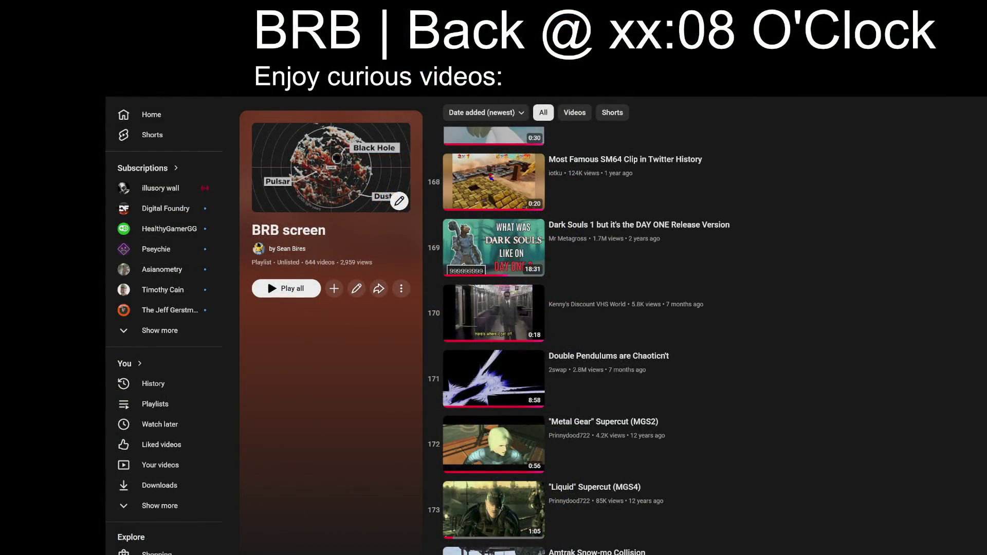
Set the BRB return minutes to 32, play the playlist, and pause the Jump Up Super Star! cover.
key(Delete)
key(Delete)
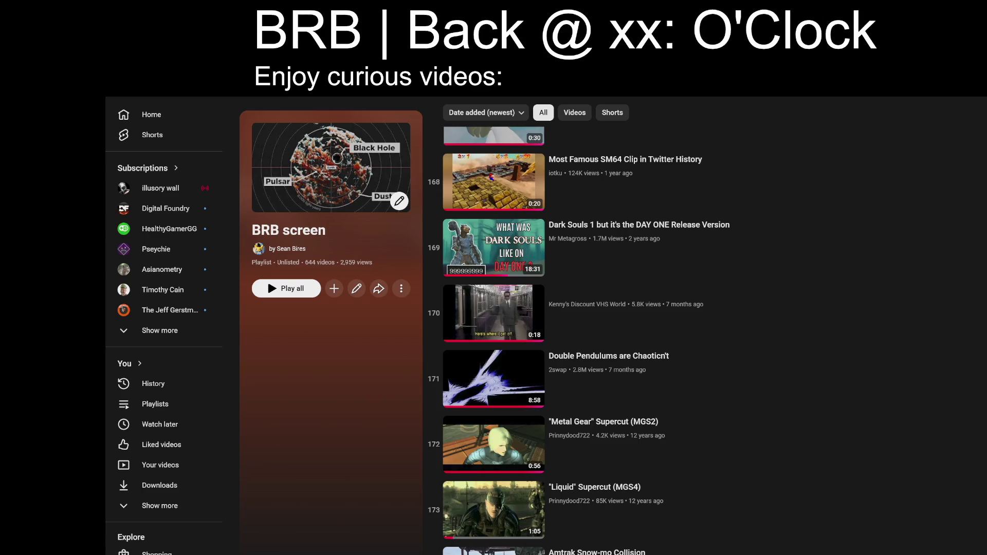
text(32)
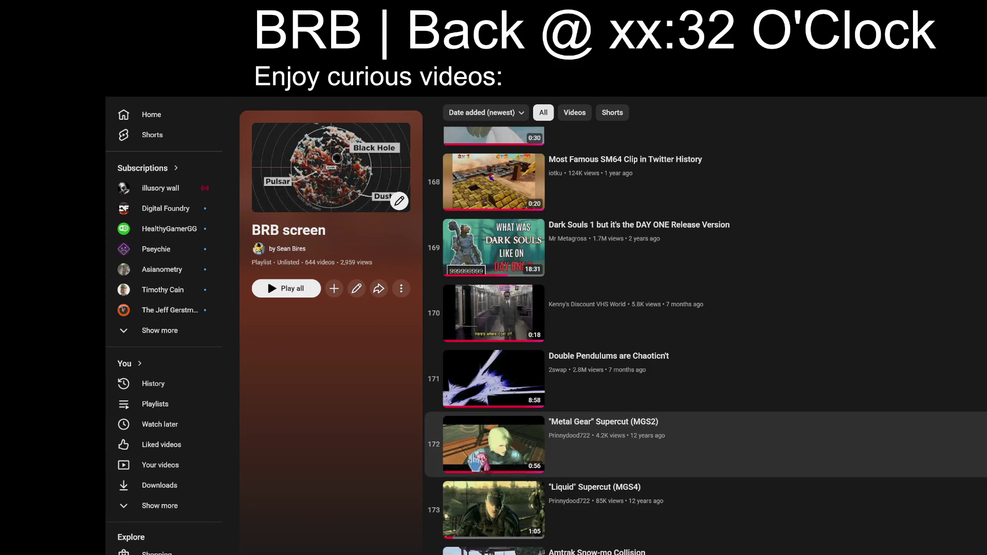
click(684, 520)
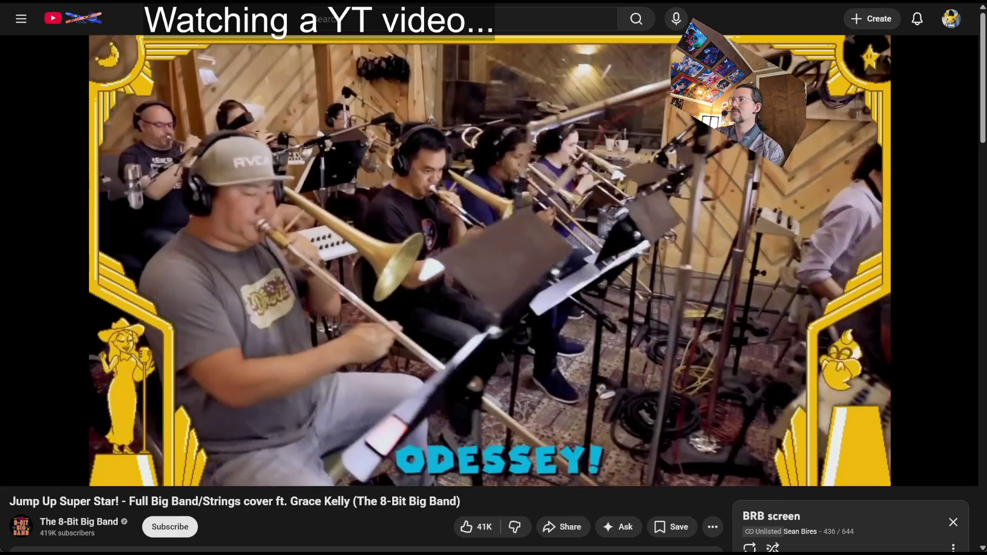
mouse_move(715, 104)
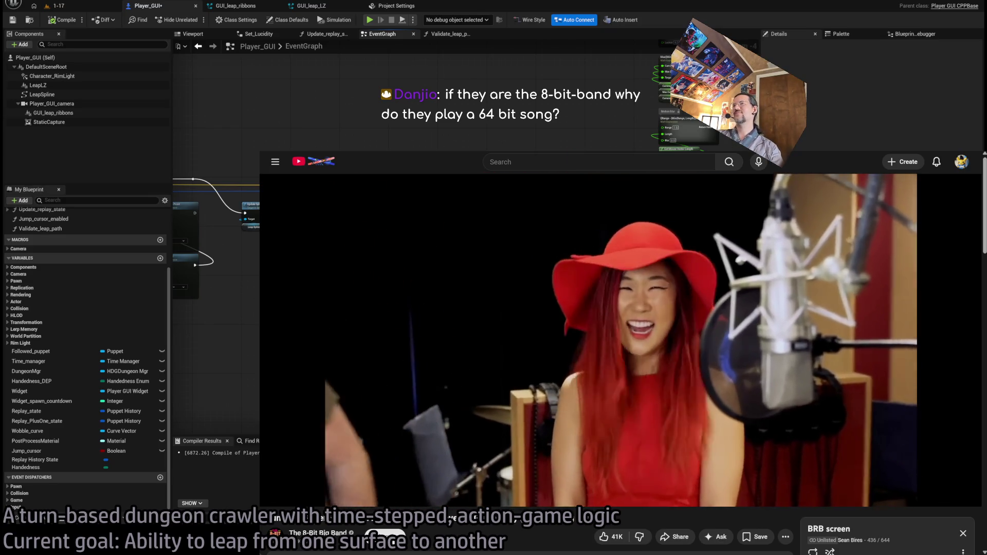
click(360, 359)
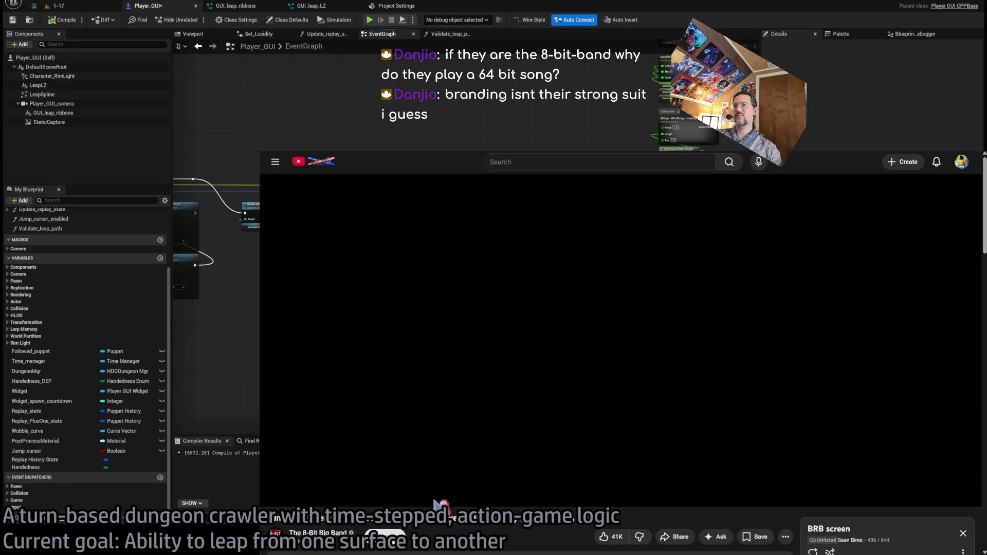
Open The 8-Bit Big Band channel's Videos tab and scroll through its uploads.
mouse_move(540, 299)
click(494, 319)
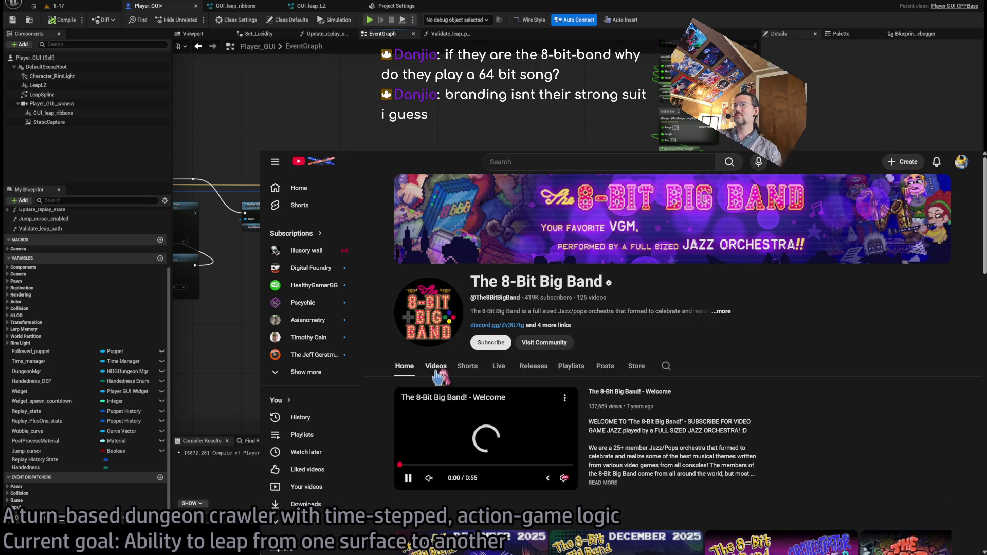
click(436, 367)
scroll(440, 372, down, 3)
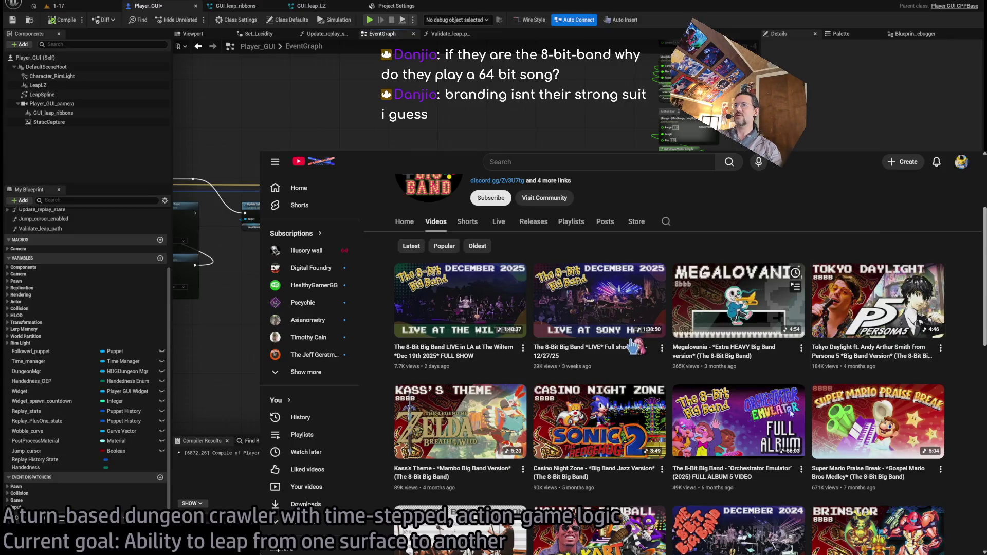
Play the Tokyo Daylight Persona 5 cover and shrink it into a small corner window.
click(739, 301)
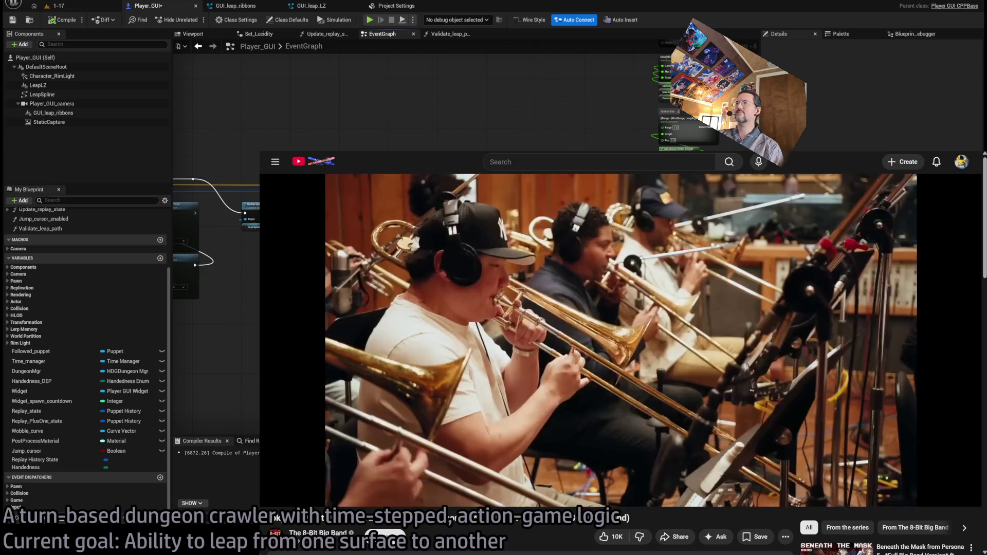
key(super+Down)
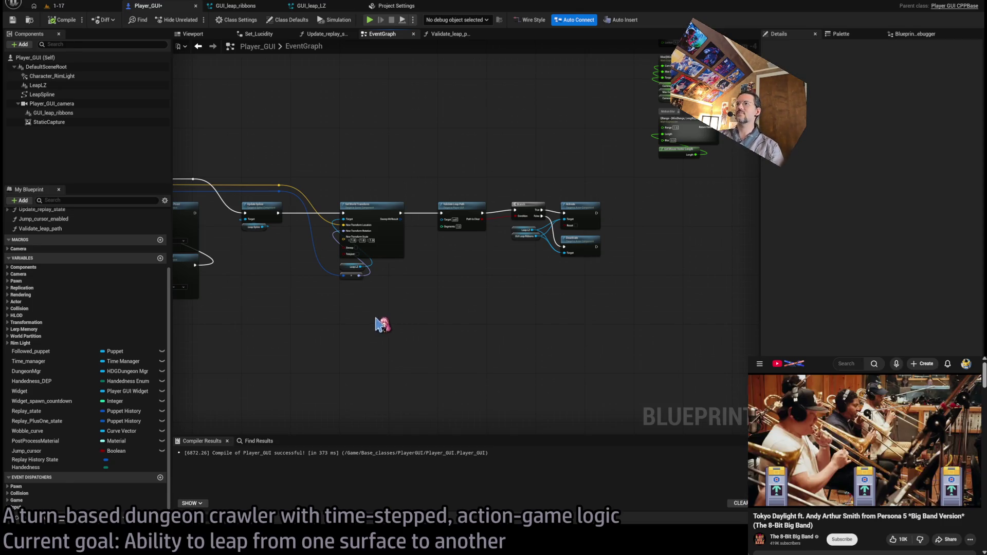
Zoom around the Player_GUI EventGraph to bring the GET and Sphere Trace nodes into view.
scroll(379, 324, down, 2)
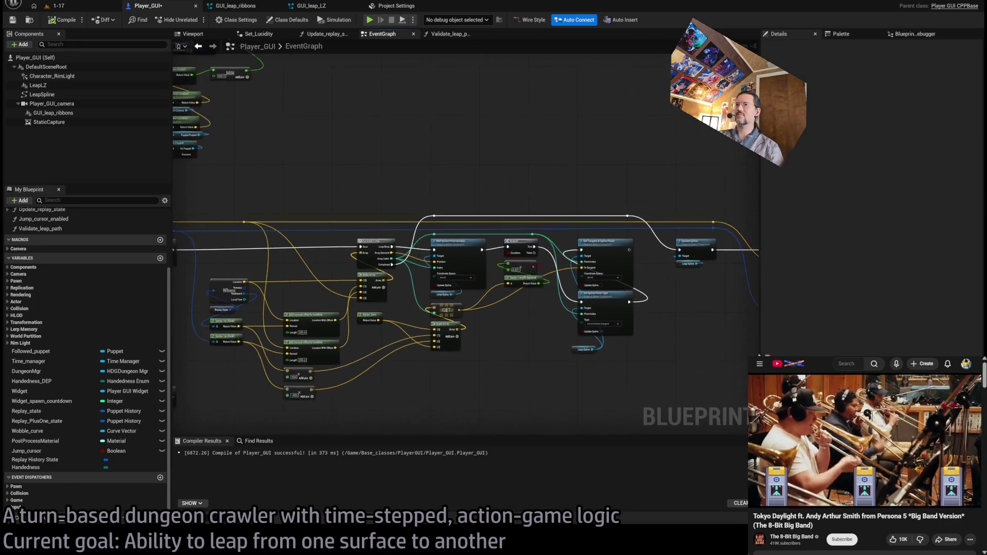
scroll(591, 335, up, 2)
scroll(684, 320, down, 2)
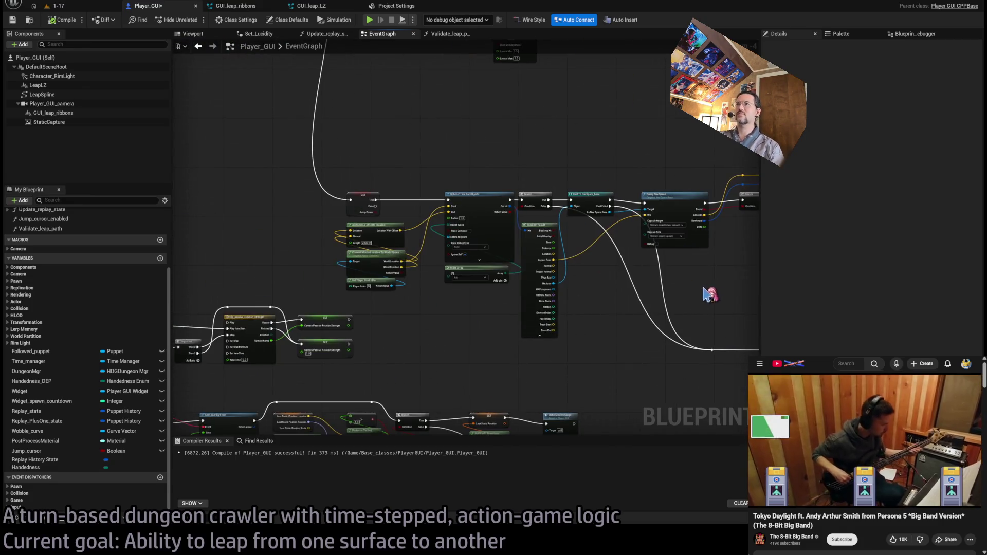
scroll(594, 249, up, 2)
scroll(437, 220, up, 2)
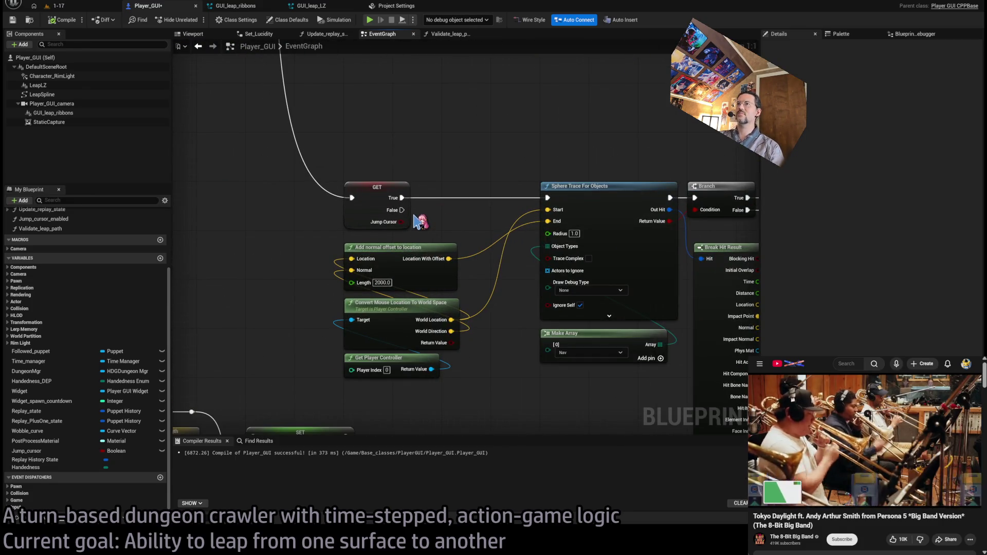
scroll(504, 218, down, 2)
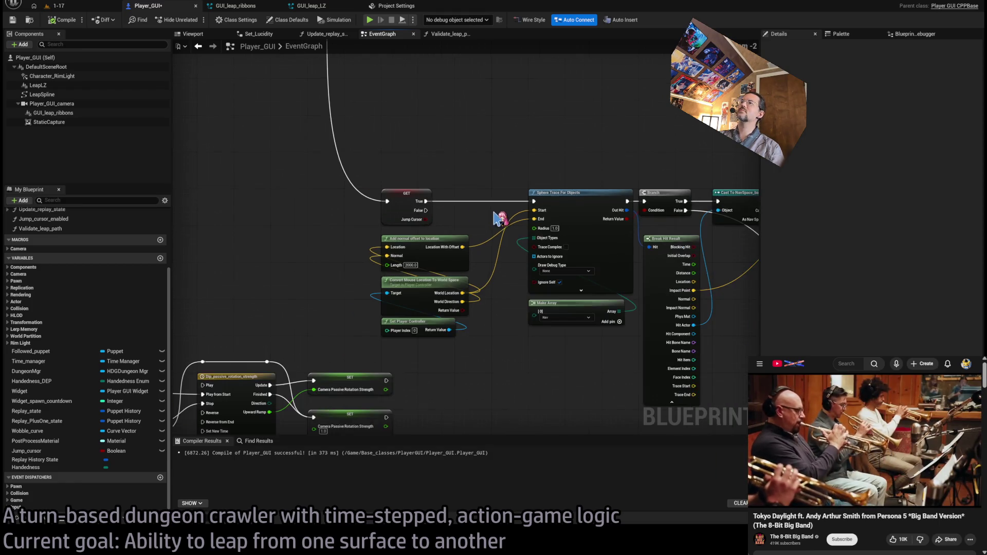
scroll(557, 326, down, 1)
drag(556, 327, 512, 192)
Zoom out the graph, save the Player_GUI blueprint, and return to the 1-17 level editor.
scroll(478, 216, up, 2)
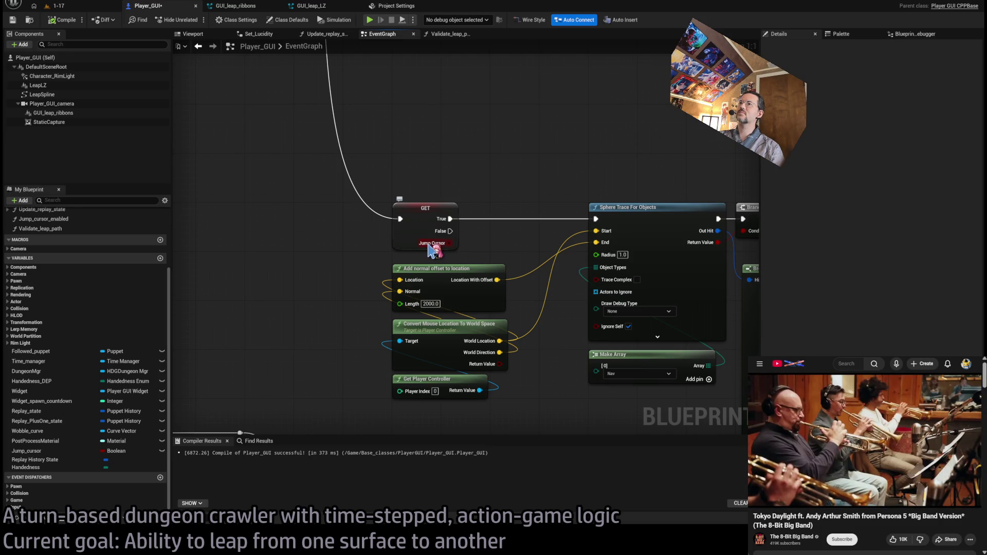
scroll(529, 237, down, 2)
scroll(530, 236, down, 3)
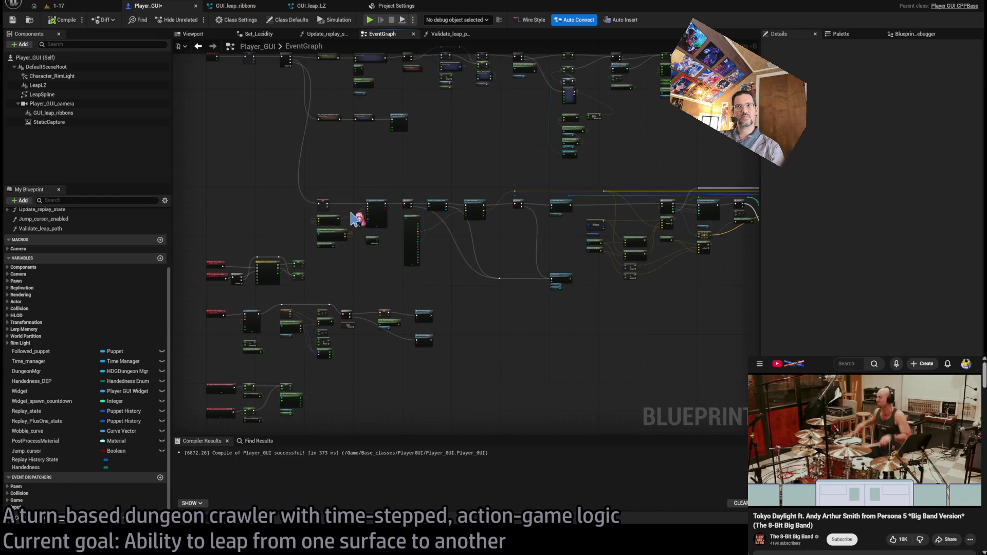
drag(372, 166, 383, 202)
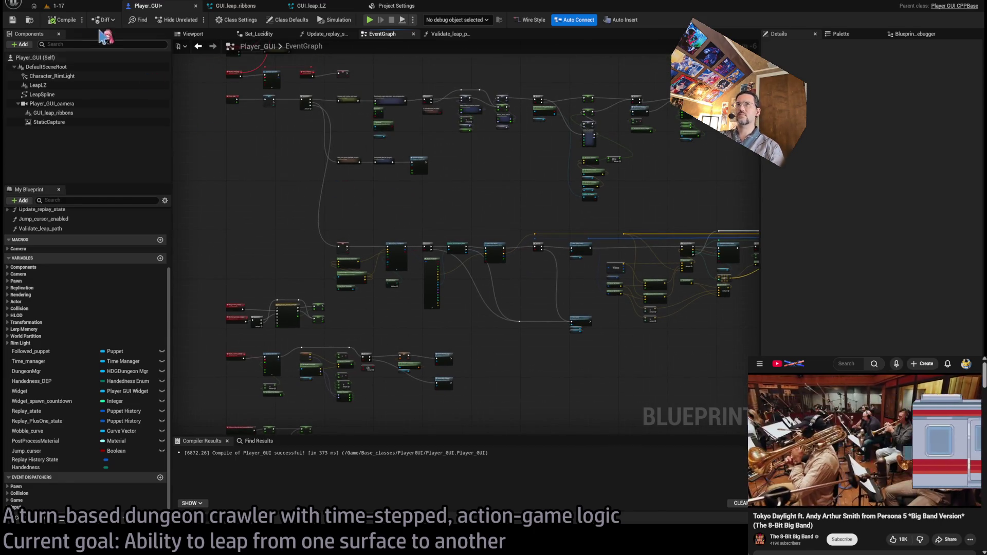
key(ctrl+s)
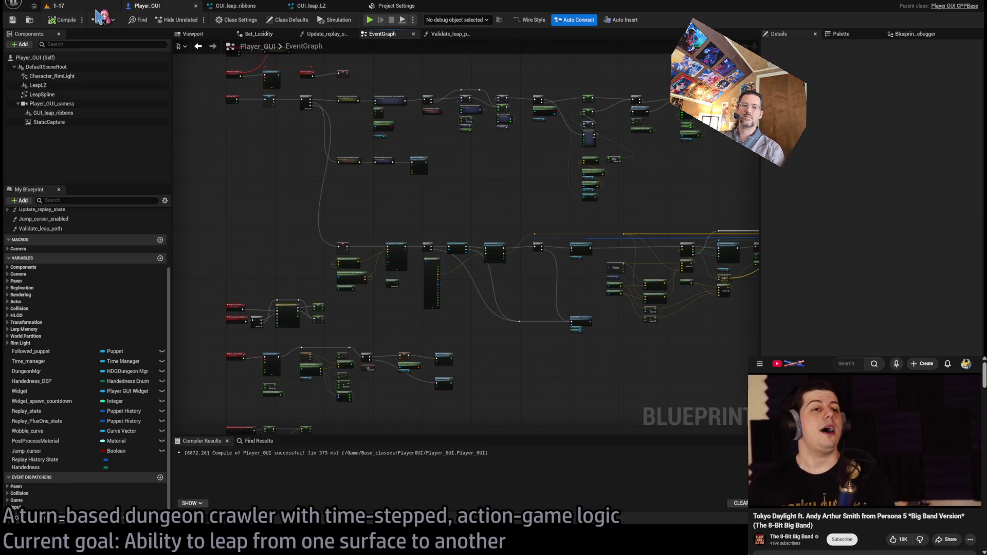
click(98, 7)
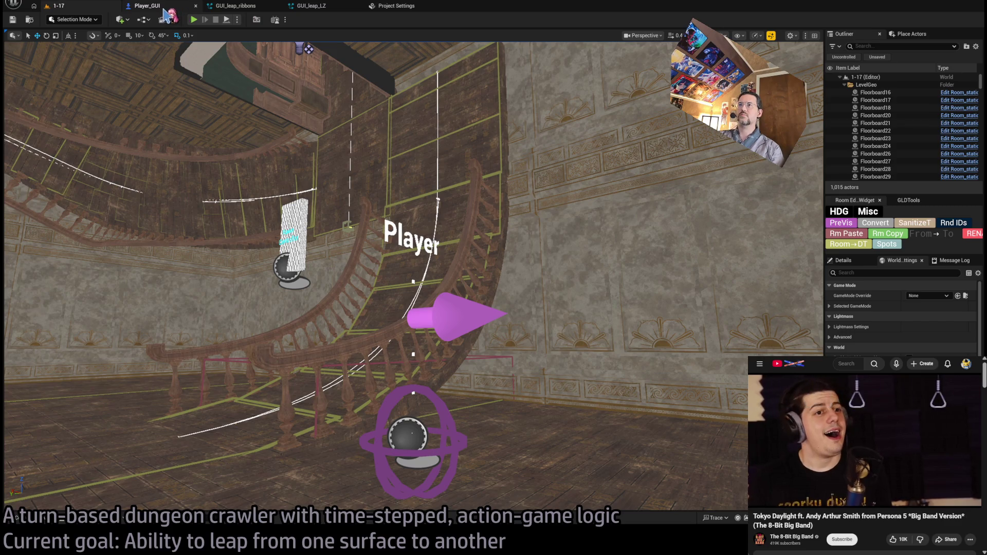
Return to the 1-17 level editor by way of the Player_GUI tab, and open the Content Drawer.
click(163, 8)
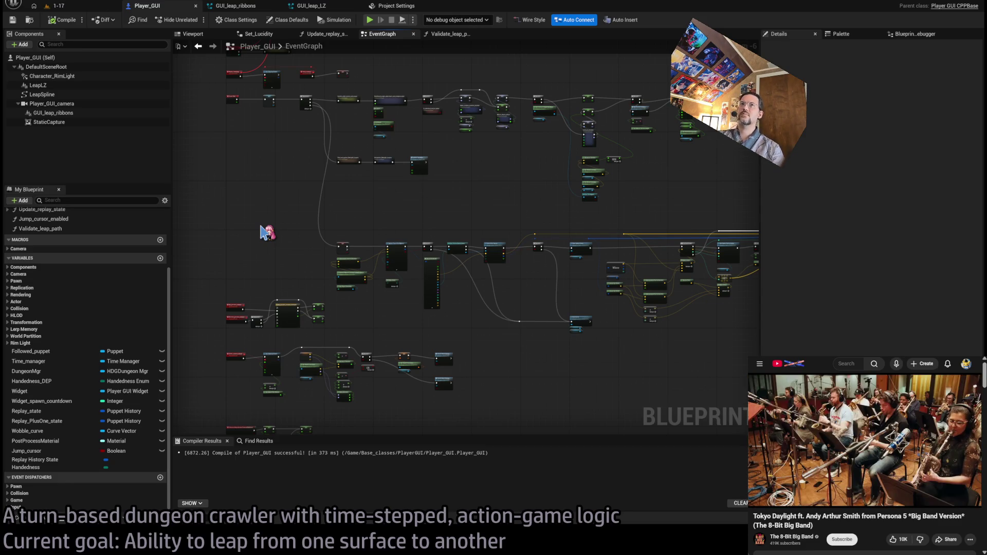
click(56, 5)
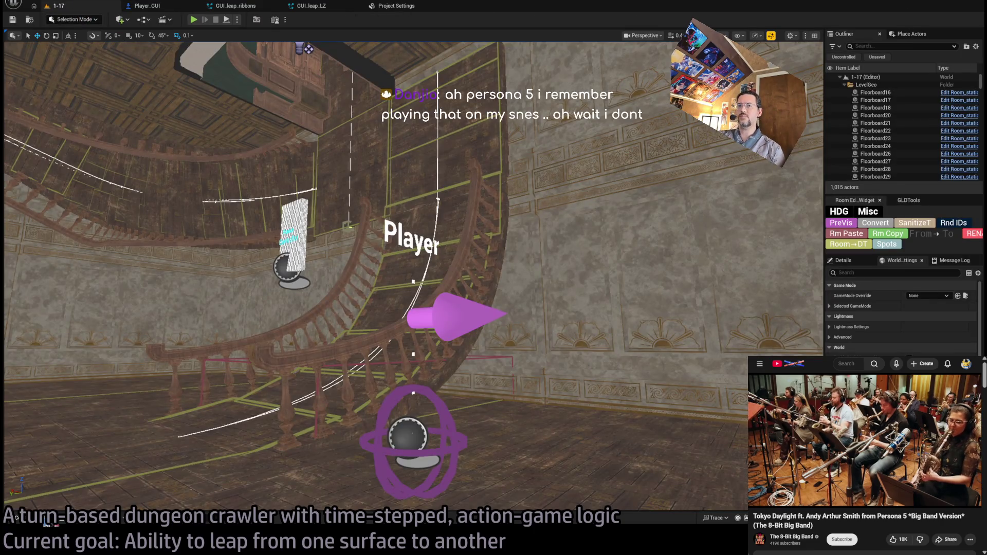
click(46, 521)
Browse the Equips and CrossPumps folders in the Content Drawer.
click(19, 404)
click(36, 398)
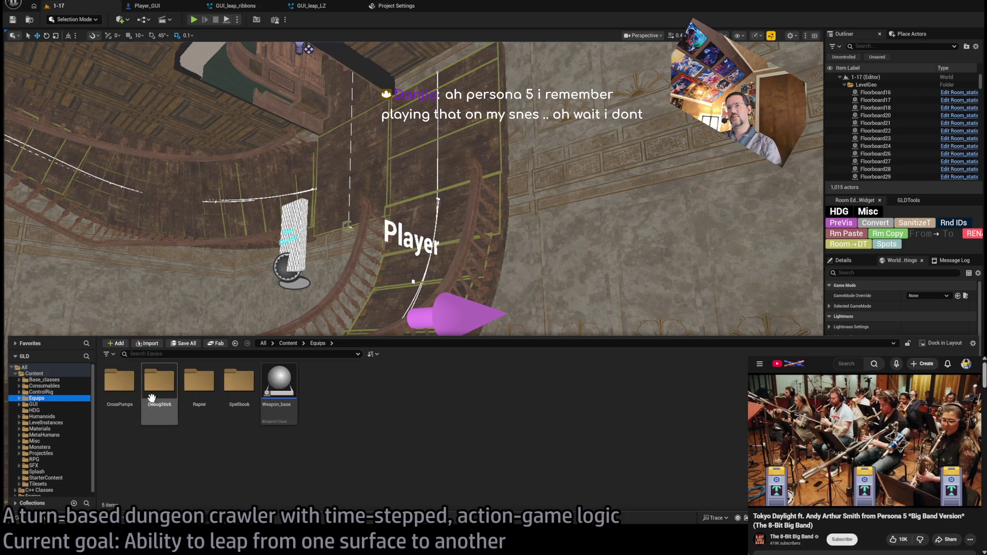
double_click(119, 381)
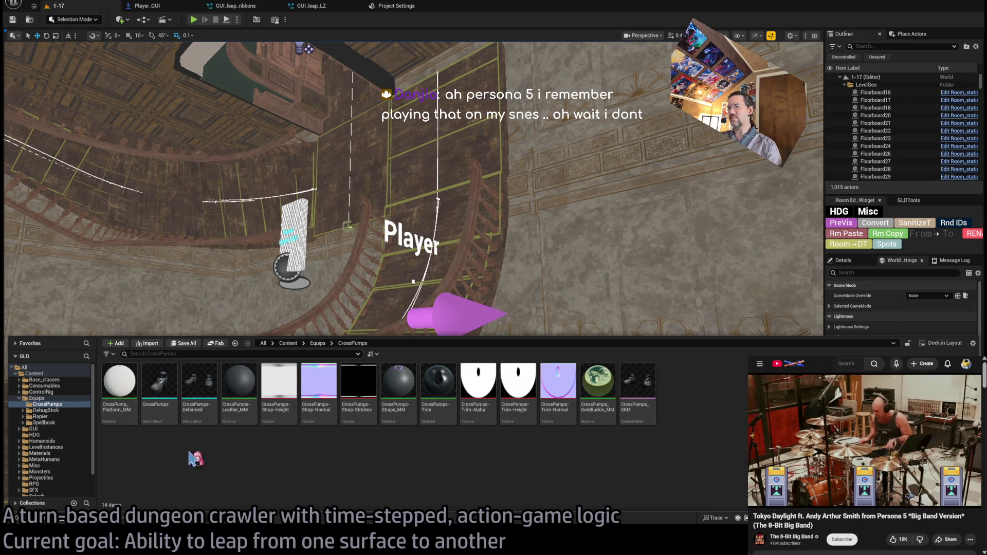
double_click(49, 399)
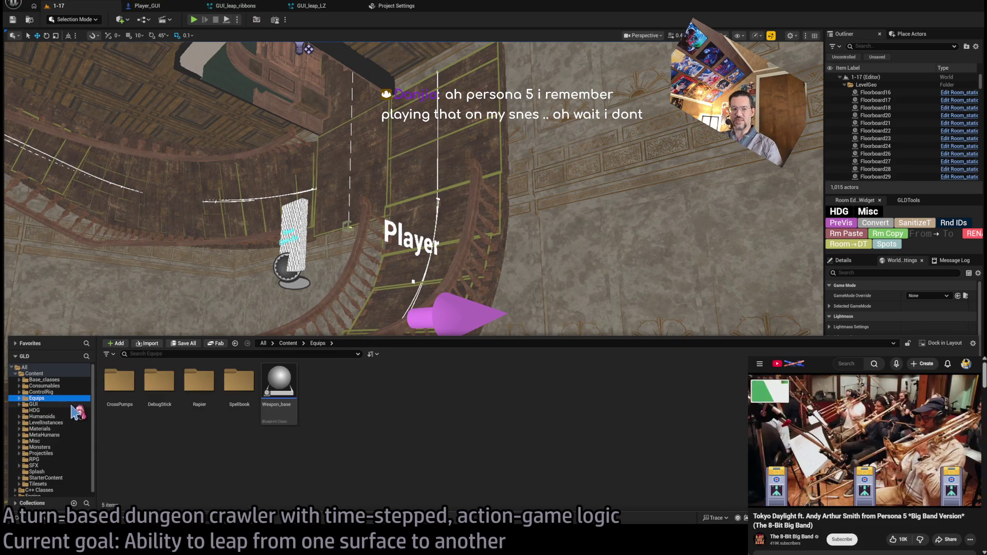
key(alt+Left)
key(alt+Right)
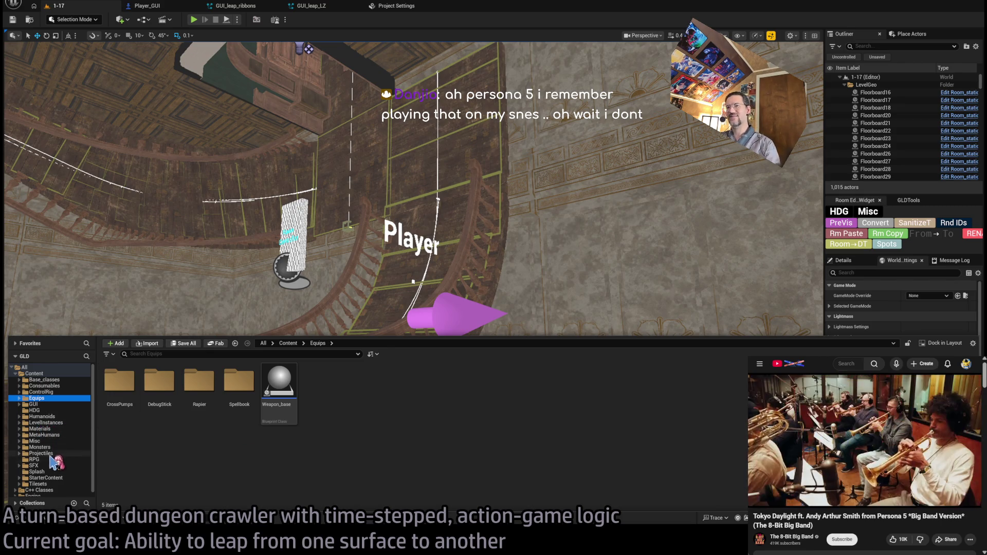
Show the RPG folder's assets and open the Equipment_DT data table.
click(34, 459)
click(47, 399)
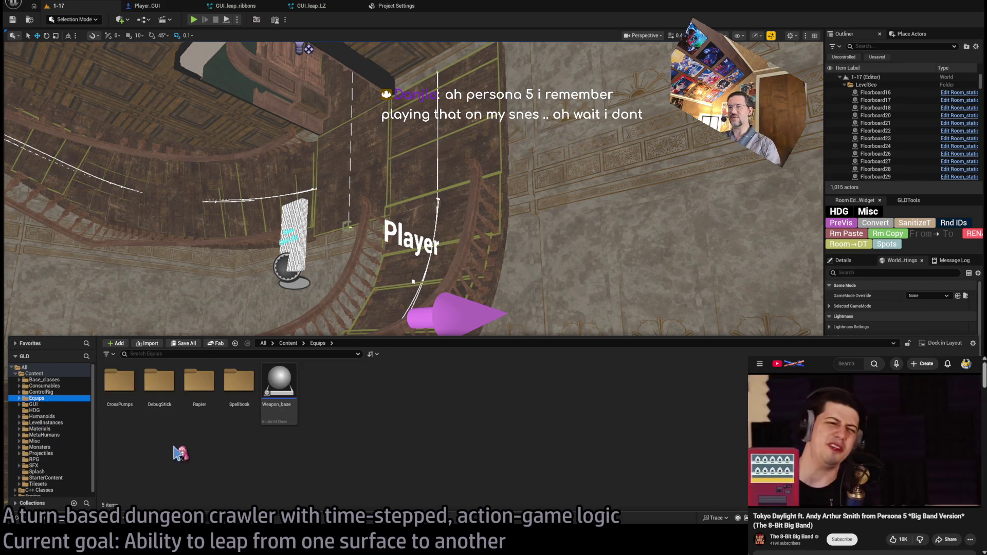
click(52, 460)
click(557, 399)
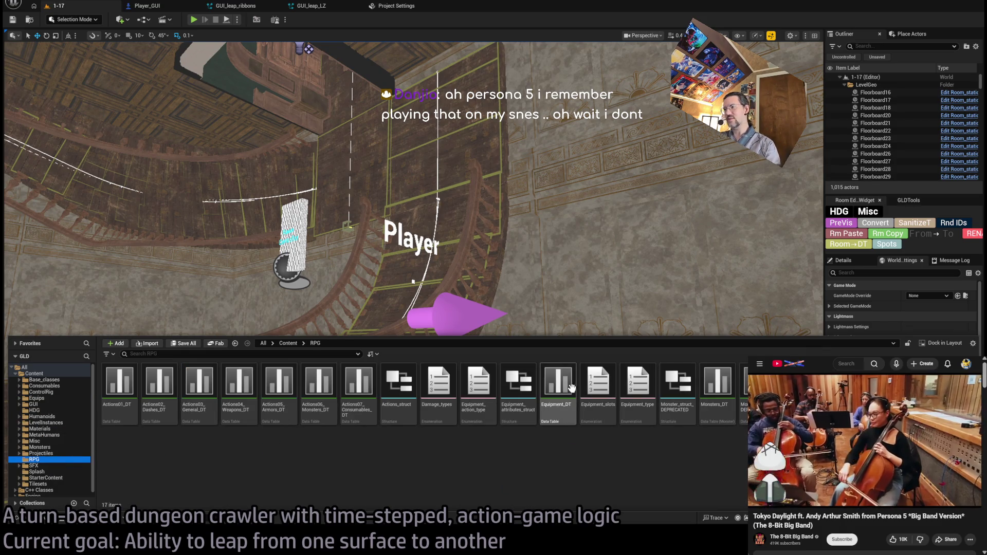
double_click(557, 400)
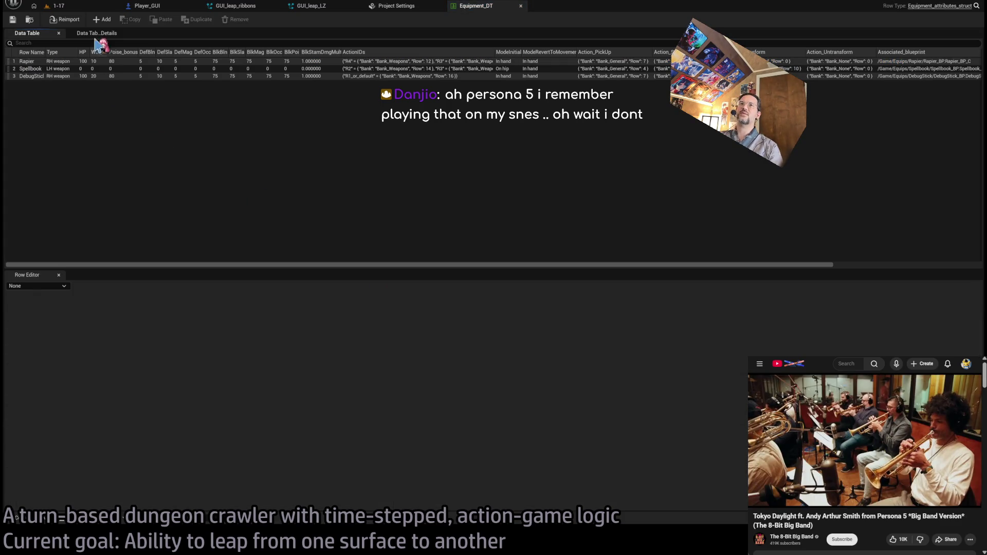
Add a fourth Equipment_DT row named CrossPumps, widen the Row Name column, and set Type to Shoes.
click(102, 19)
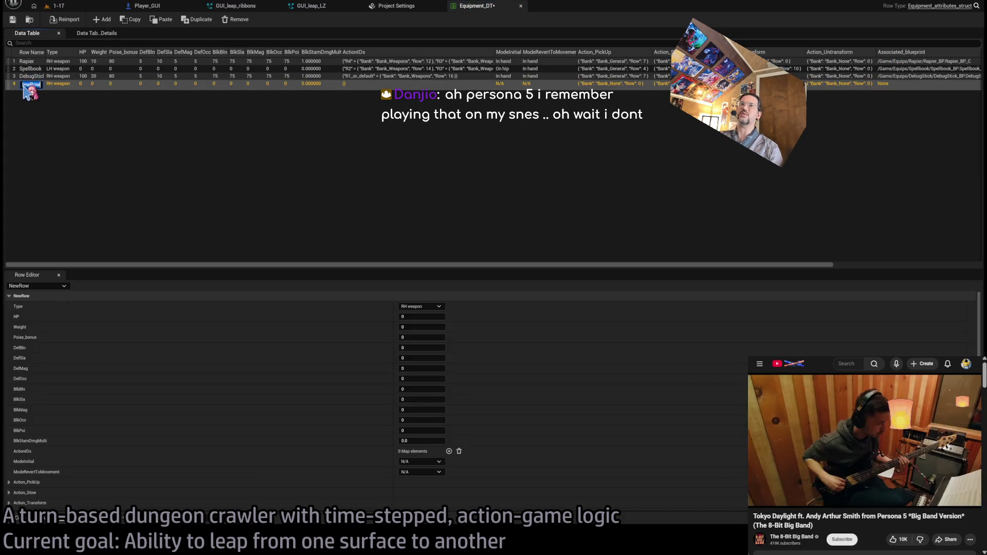
text(sPumps)
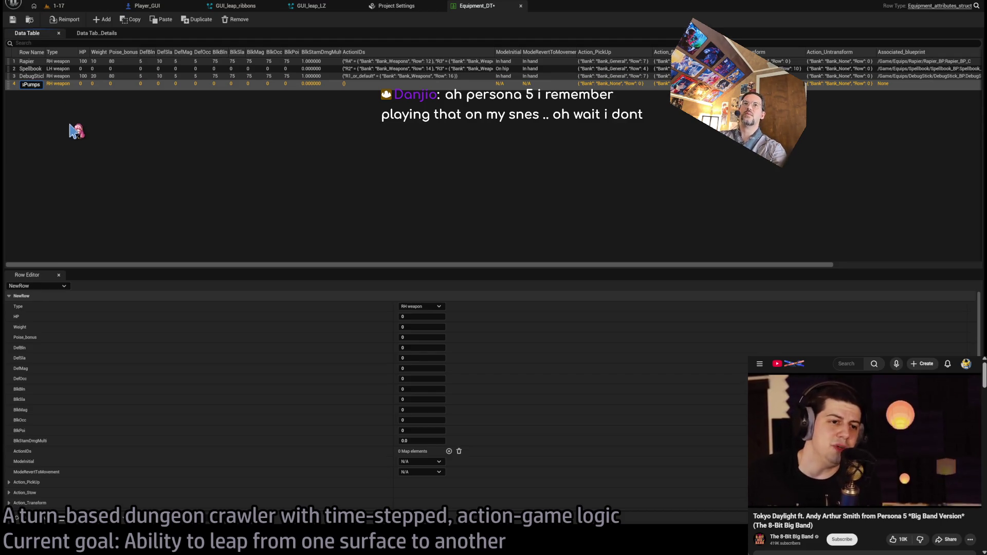
key(Return)
drag(45, 63, 97, 62)
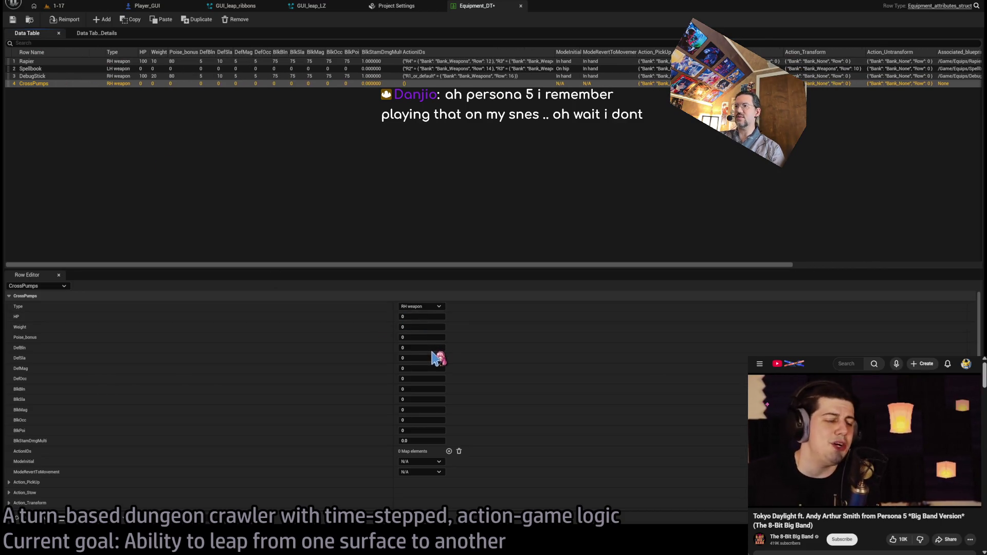
click(435, 394)
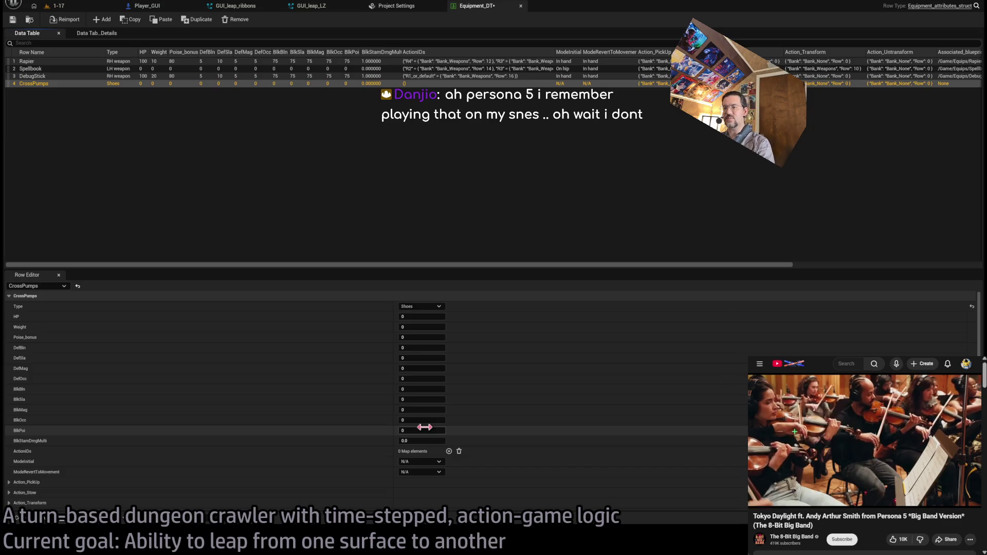
scroll(400, 416, down, 2)
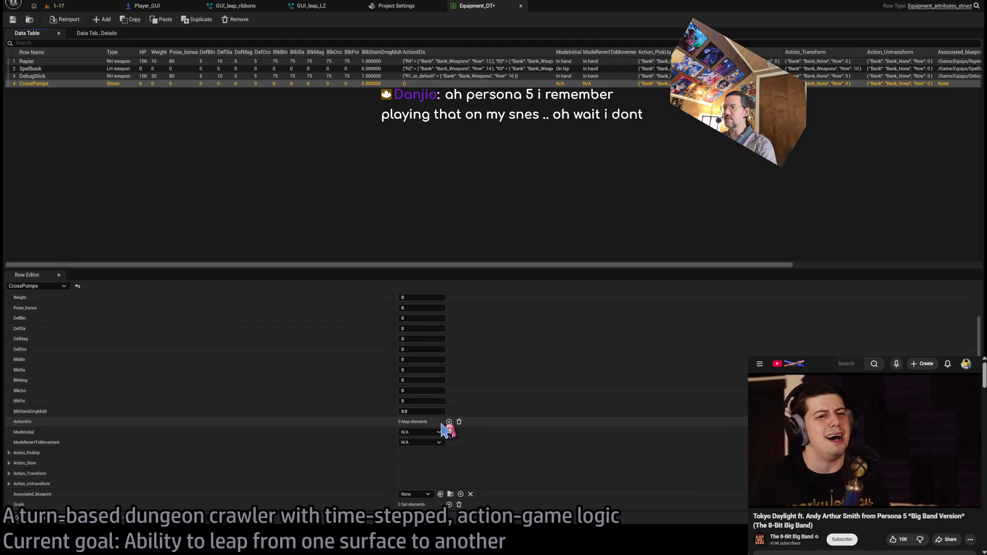
Add an R1_or_default ActionIDs entry to CrossPumps with its Bank set to System.
click(449, 421)
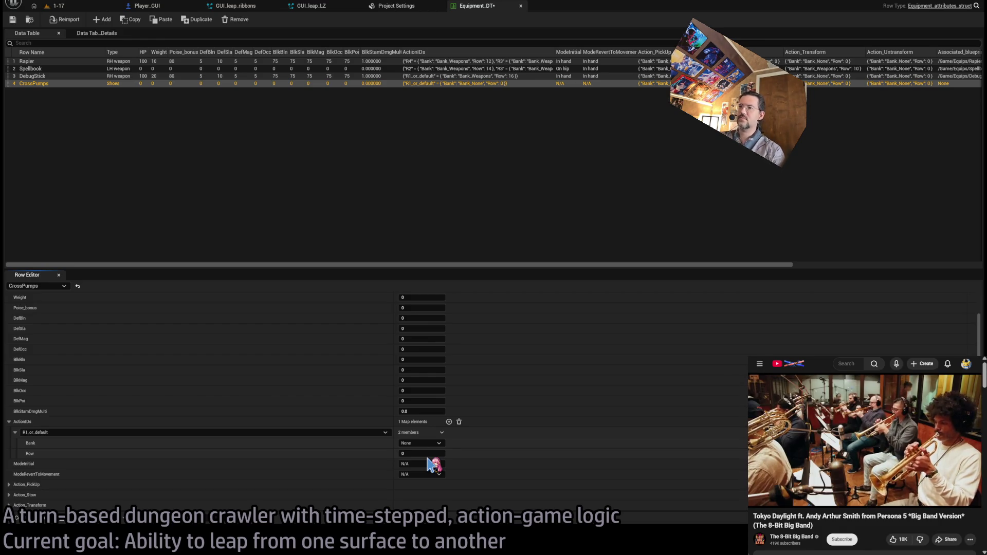
click(420, 443)
click(419, 469)
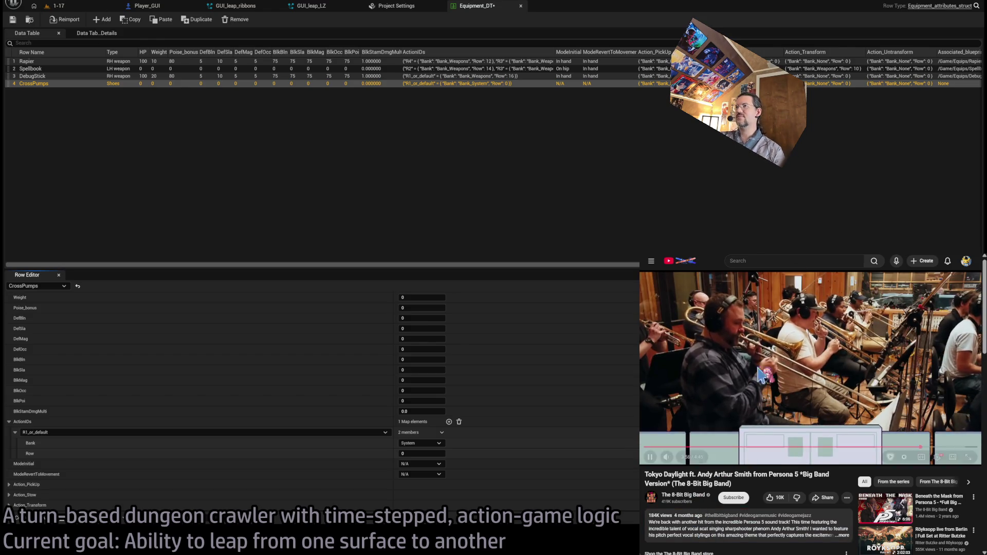
Open The 8-Bit Big Band channel's Videos list on YouTube and scroll through it.
click(683, 494)
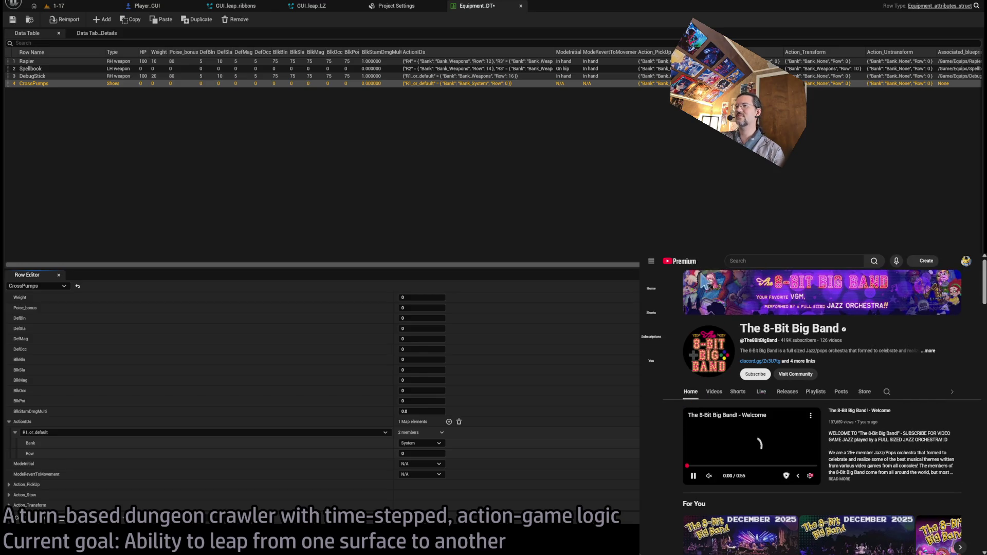
key(alt+Left)
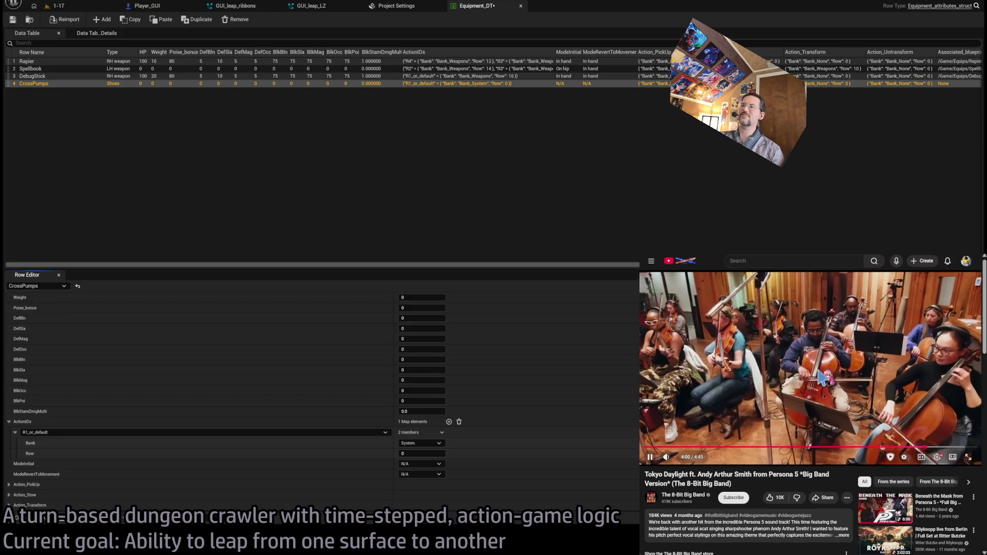
key(alt+Right)
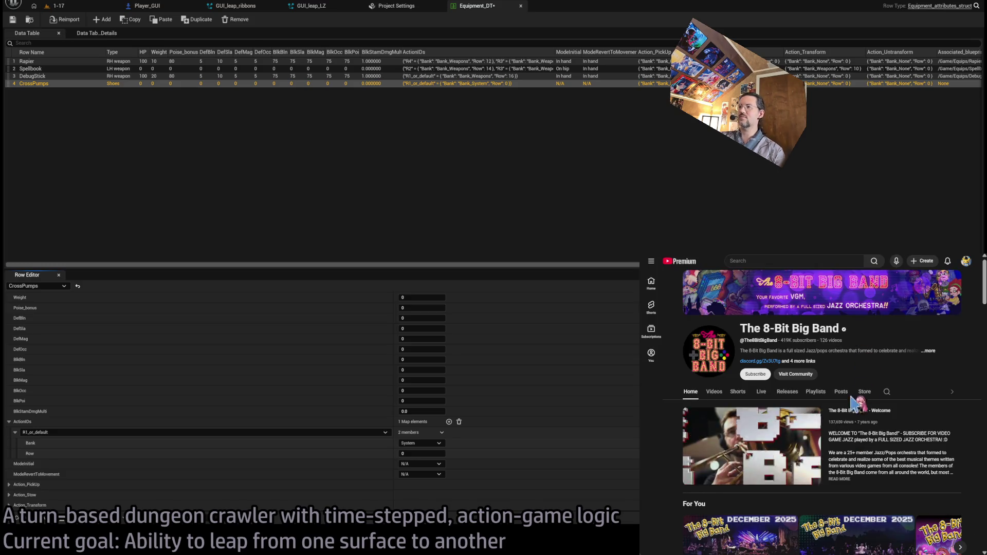
click(712, 397)
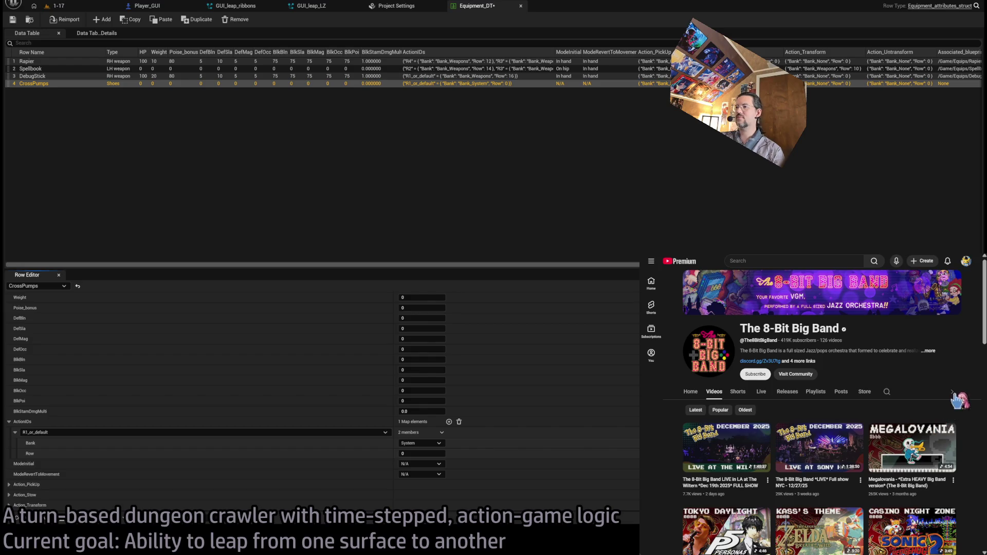
scroll(976, 417, down, 2)
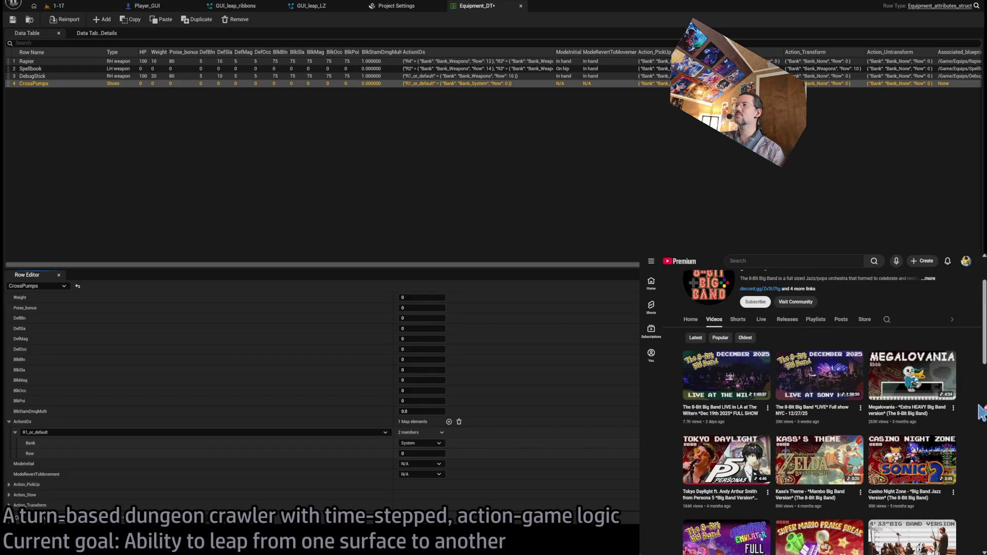
scroll(982, 413, down, 2)
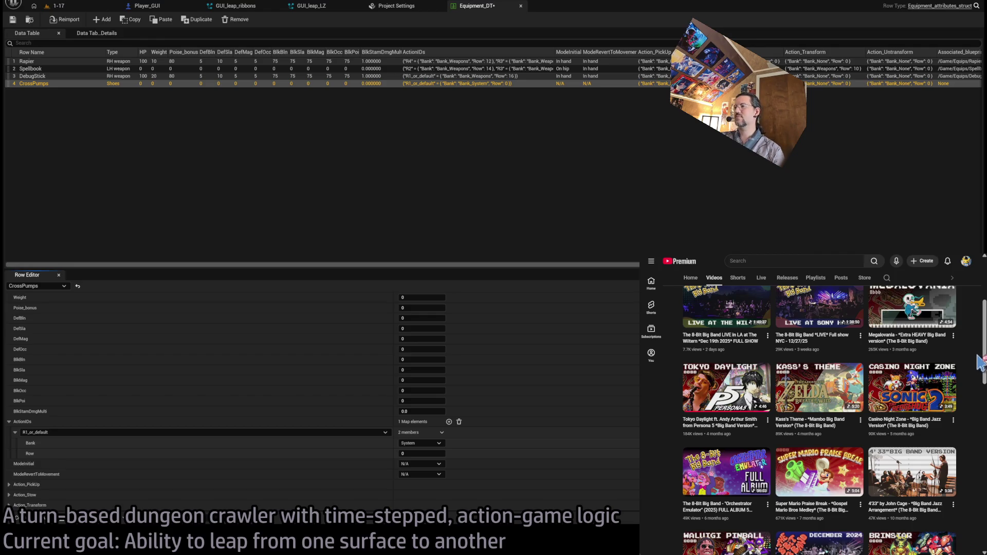
Play Tokyo Daylight, then return to the video grid and start Casino Night Zone.
click(726, 387)
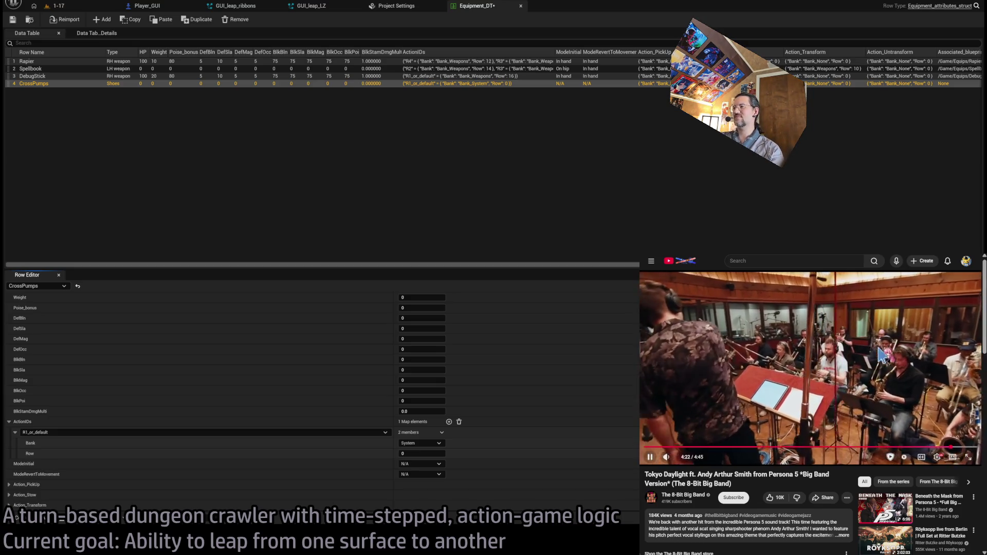
key(alt+Left)
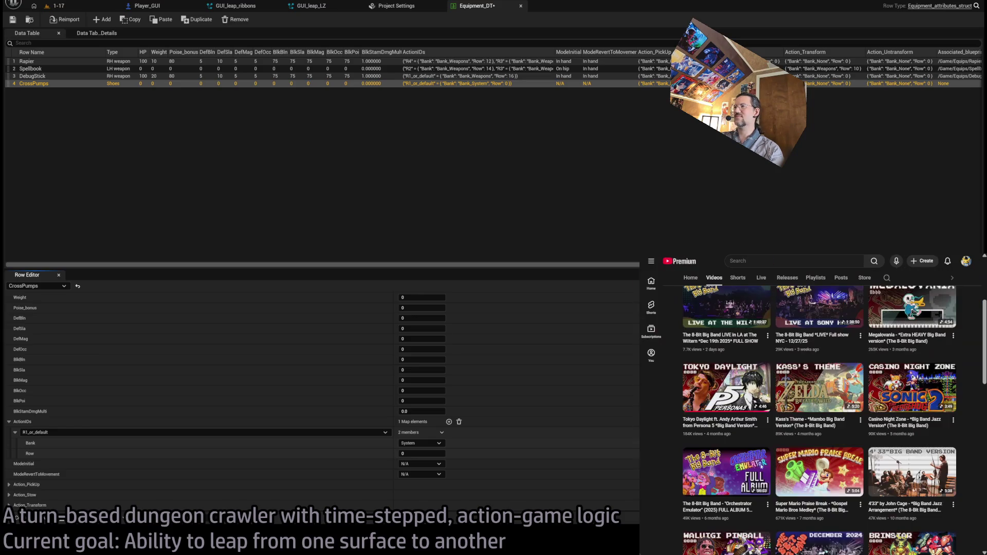
click(912, 388)
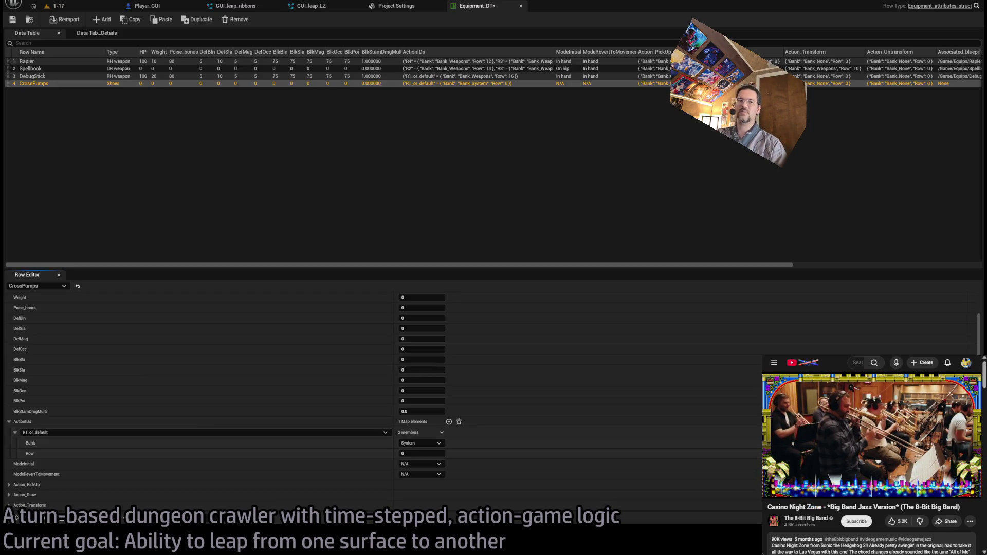
Reselect the CrossPumps row in Equipment_DT and bring up the RPG folder's assets.
click(350, 217)
click(85, 84)
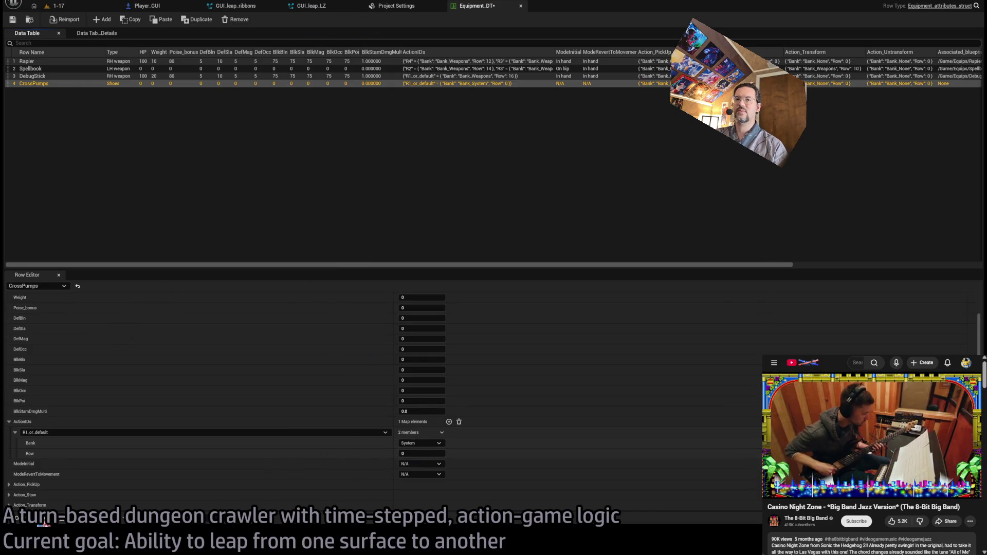
click(42, 522)
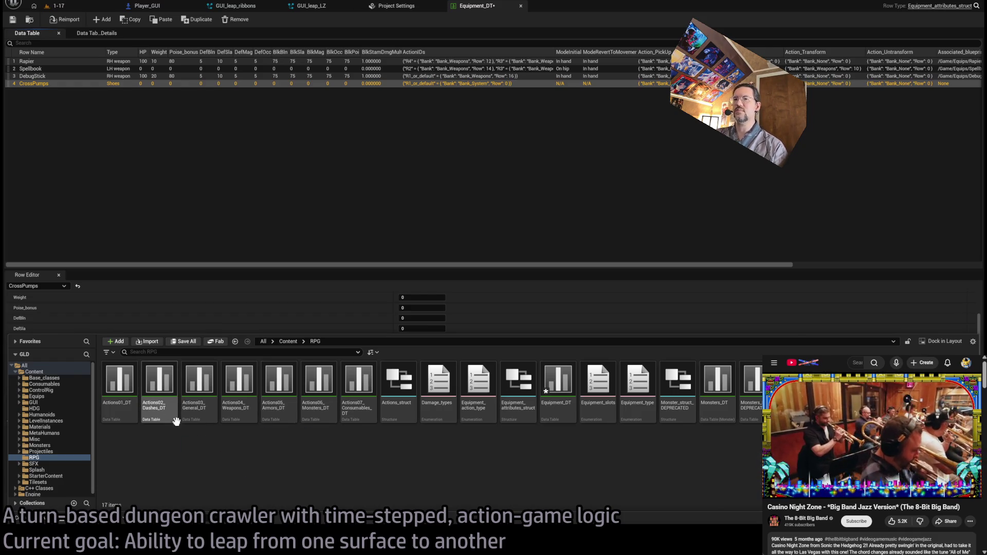
Open Actions01_DT from the Content Drawer, scroll through its rows, then close its tab.
click(114, 398)
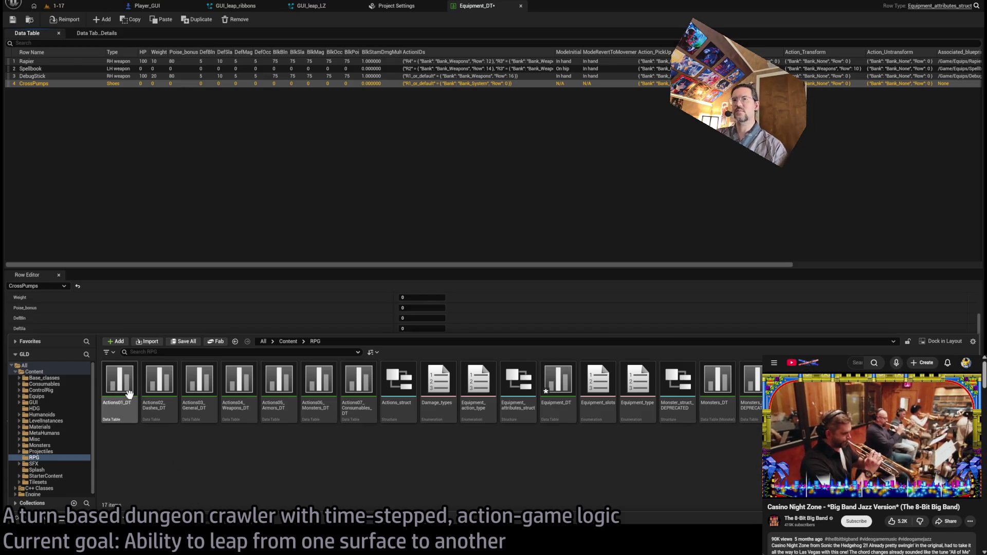
click(121, 381)
double_click(122, 381)
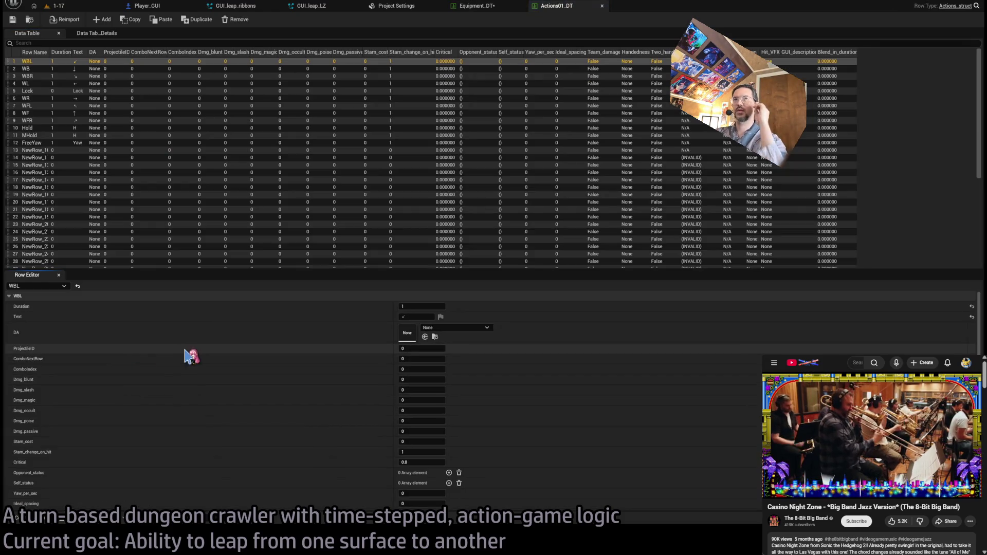
scroll(984, 123, down, 4)
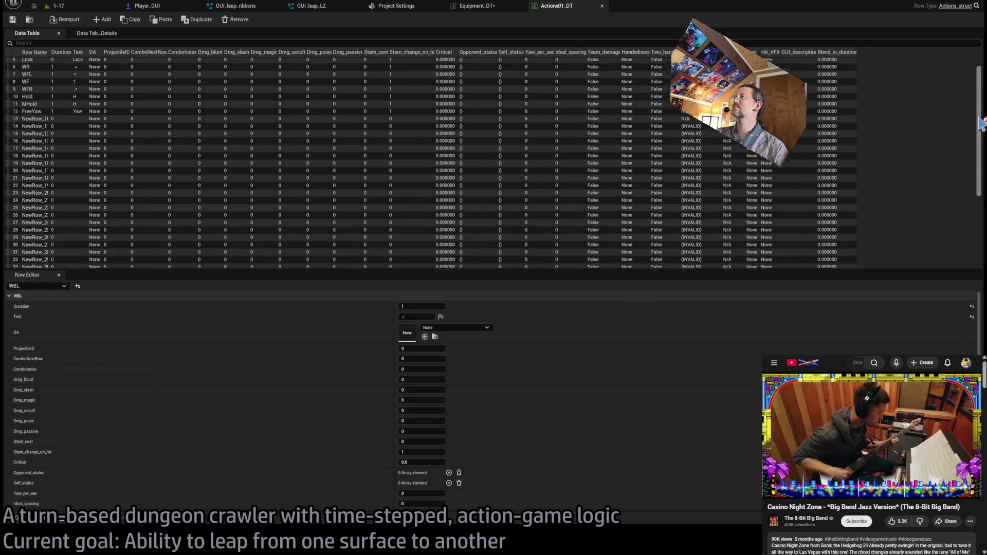
drag(983, 141, 984, 98)
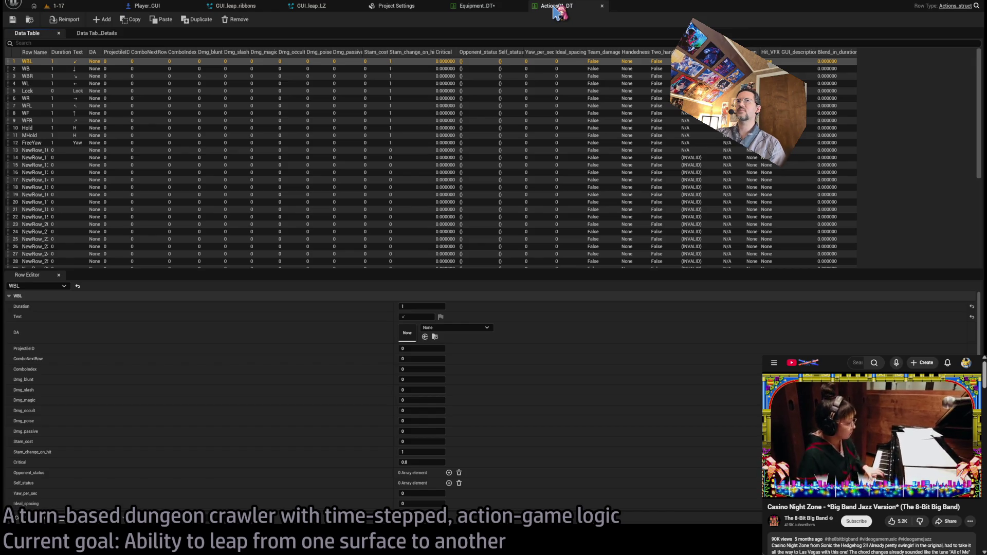
middle_click(557, 11)
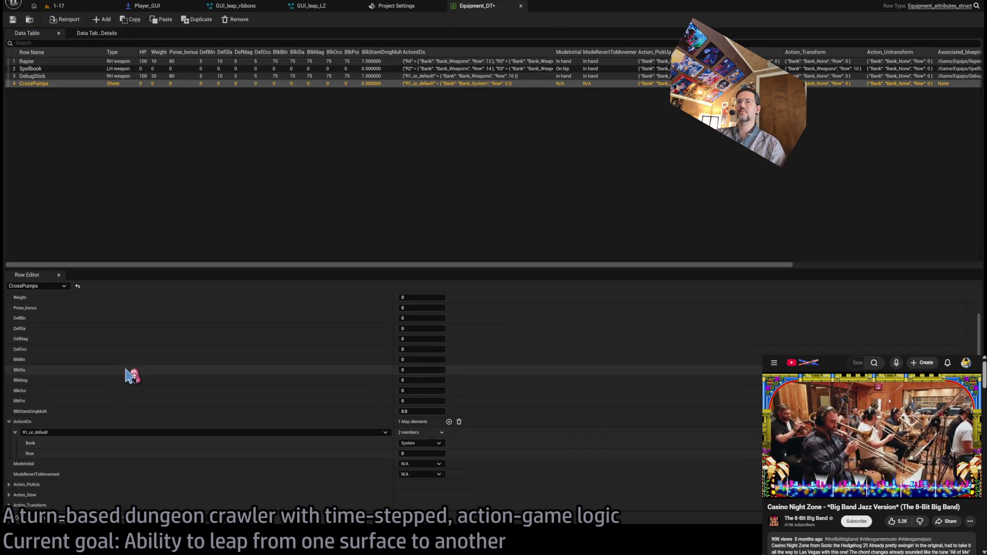
Open the empty Actions05_Armors_DT data table from the RPG folder.
click(44, 522)
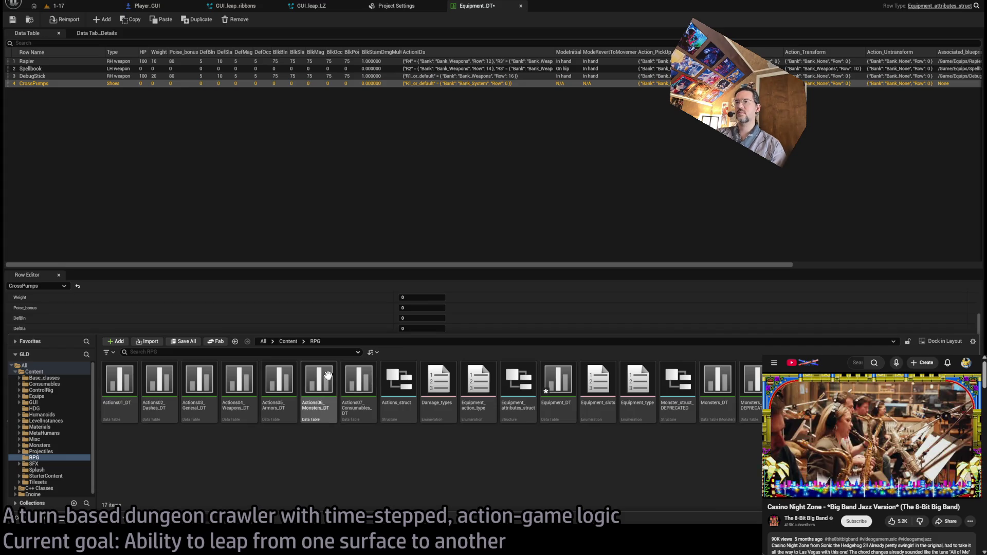
double_click(286, 401)
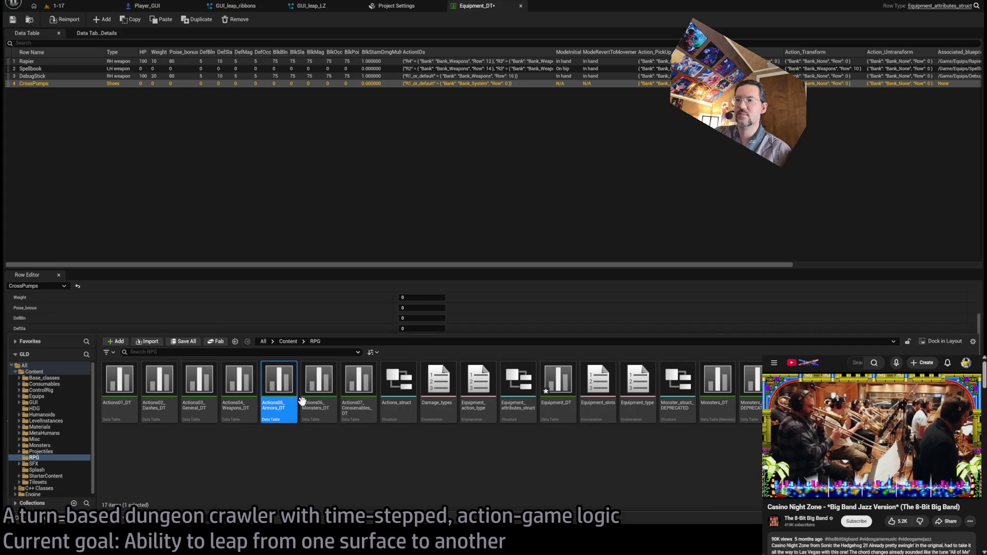
click(29, 33)
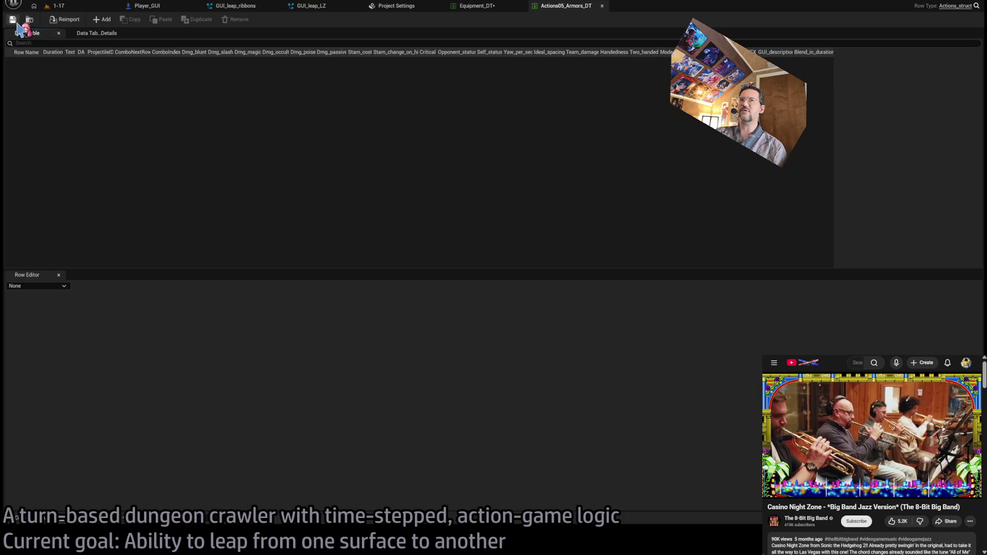
Add a new row to Actions05_Armors_DT and rename it CrossPumpsLeap.
click(102, 20)
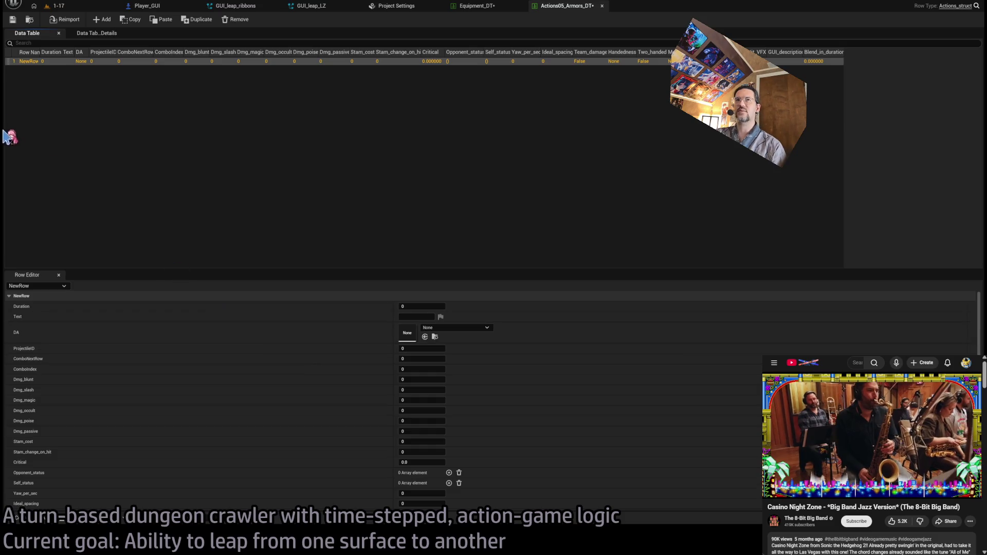
double_click(30, 62)
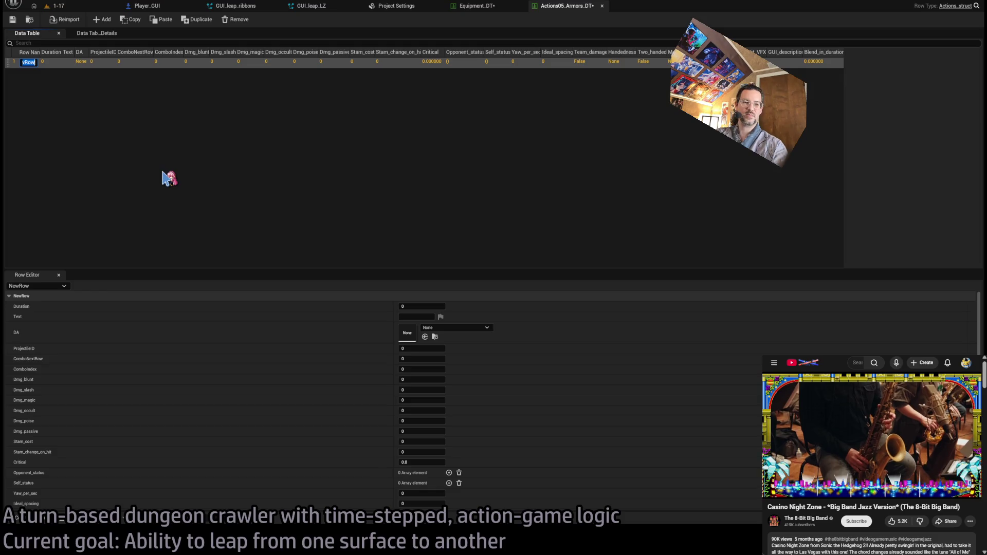
text(Jumps)
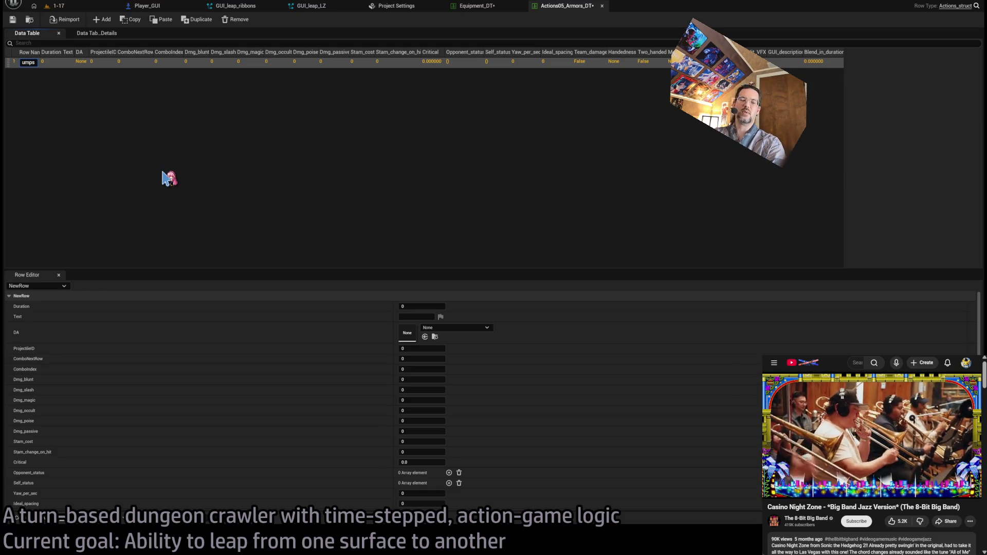
text(Leap)
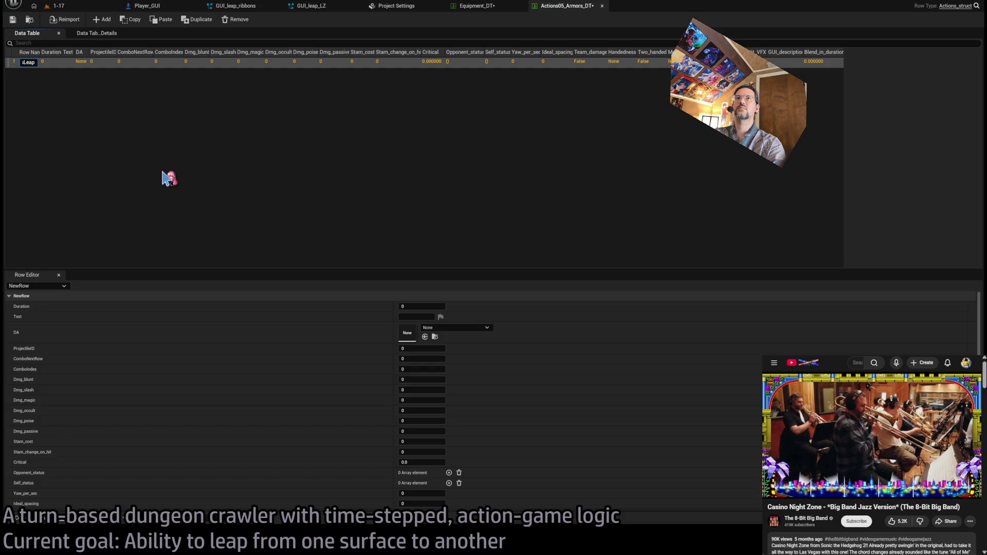
key(Return)
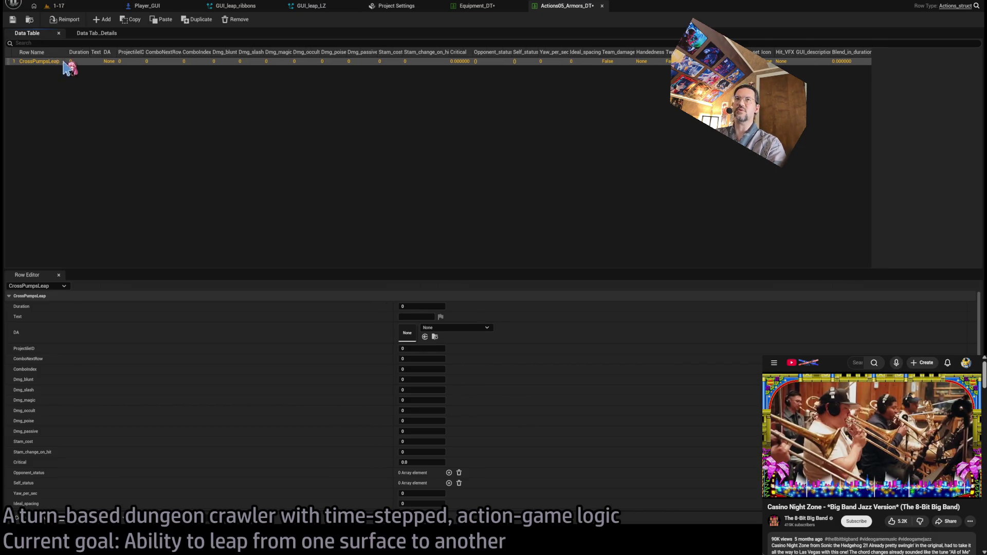
click(113, 127)
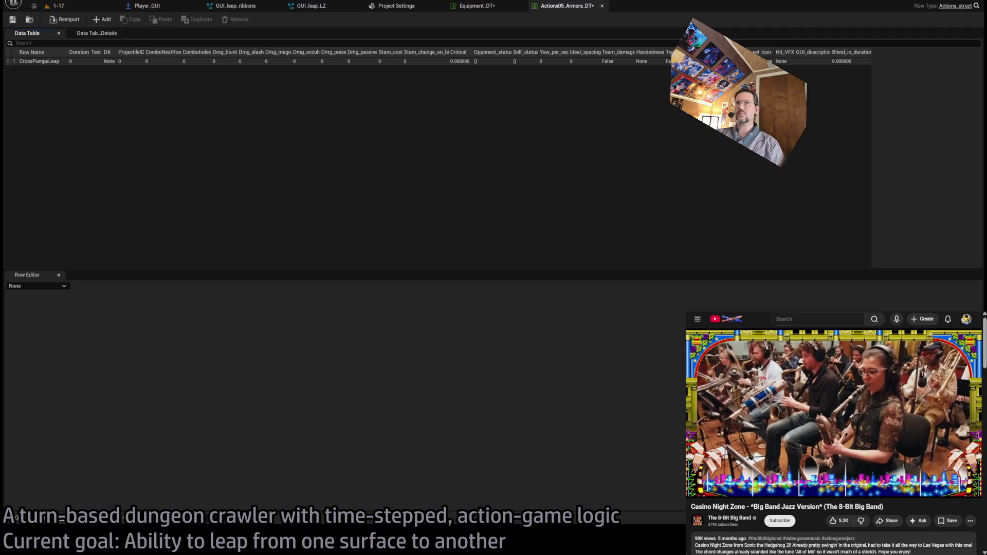
Select the CrossPumpsLeap row and open Actions_struct through the Row Type link.
click(88, 61)
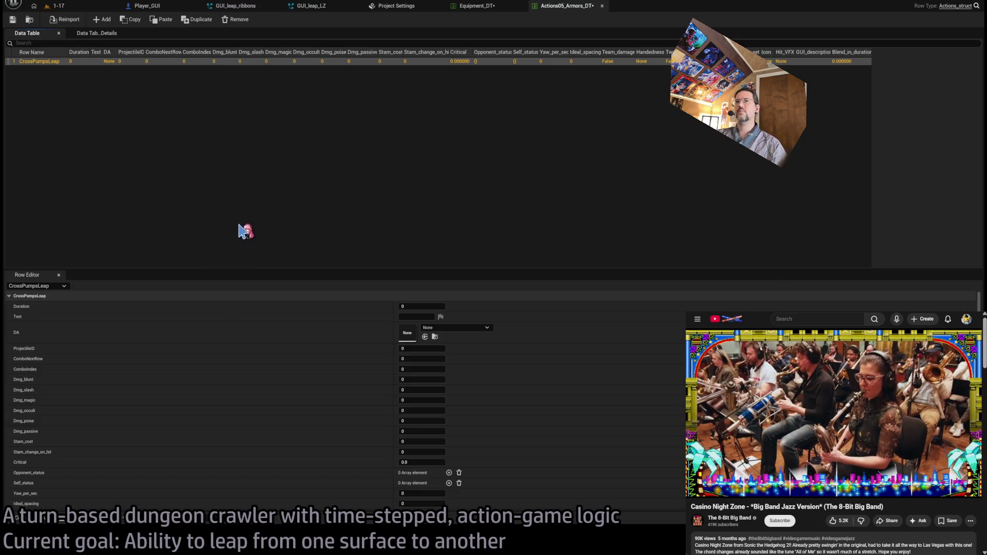
click(969, 7)
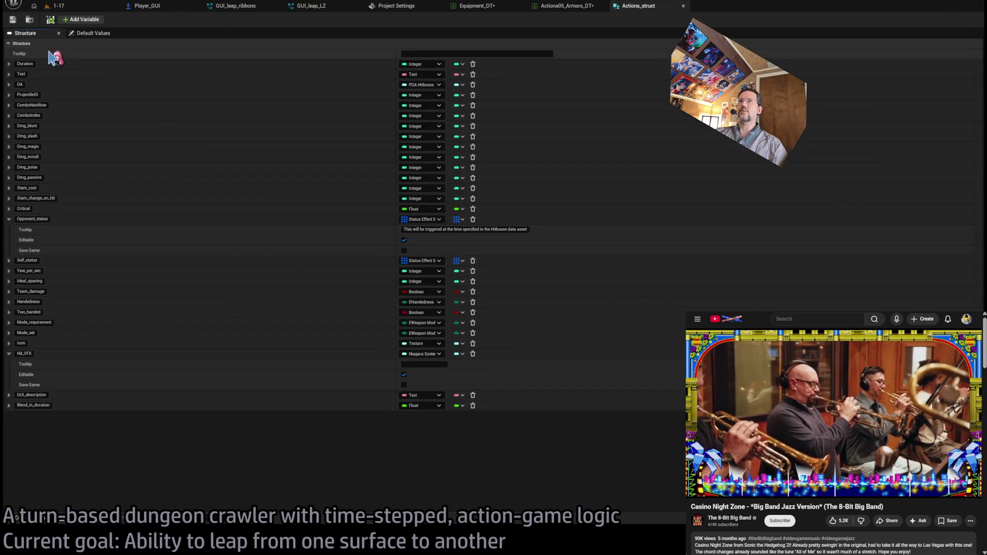
Add a new variable named Exclusive and move it just above Dmg_blunt.
click(88, 20)
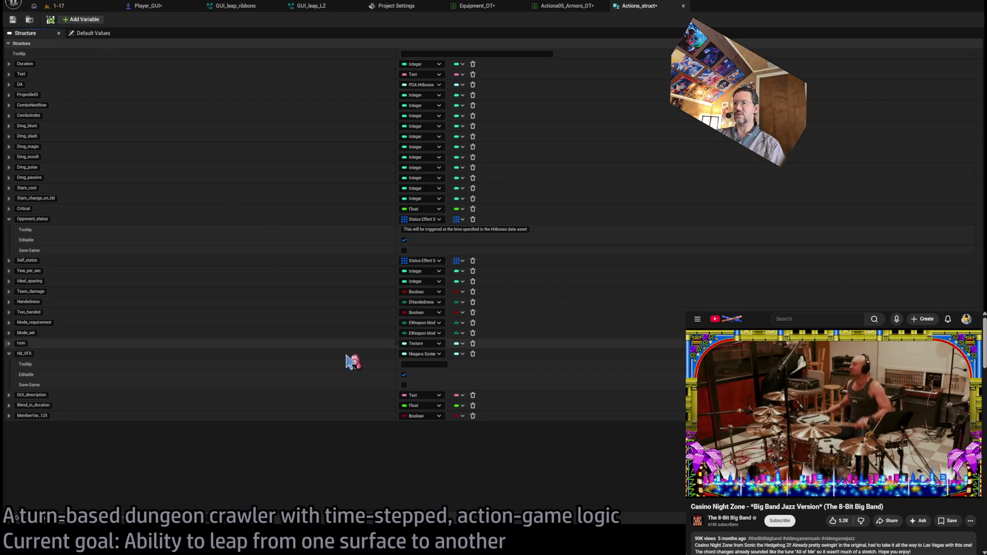
click(35, 416)
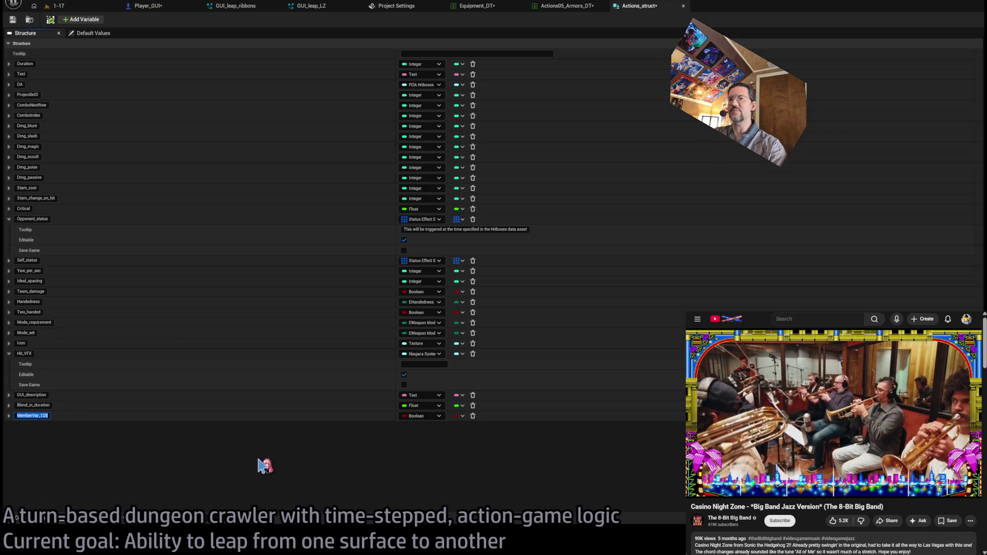
text(Exclusive)
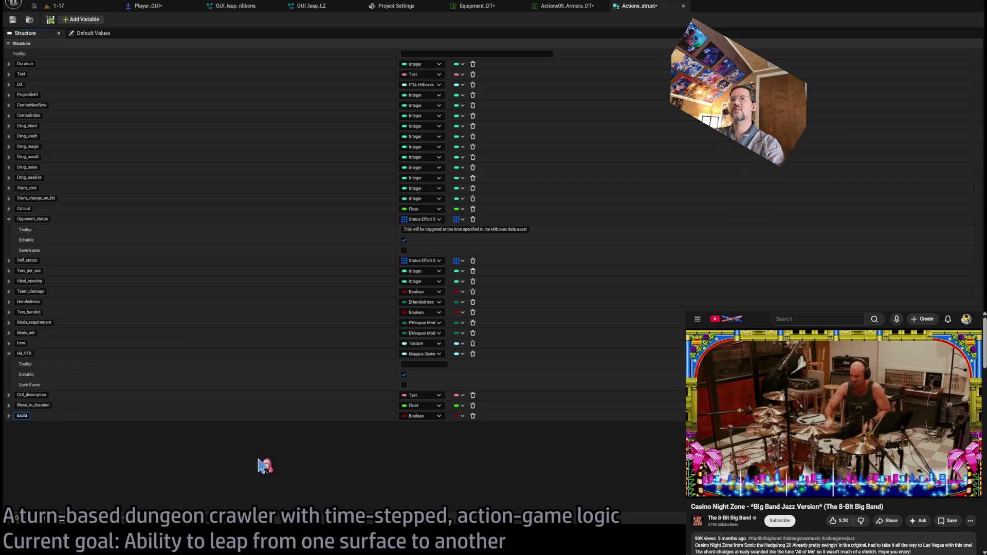
key(Return)
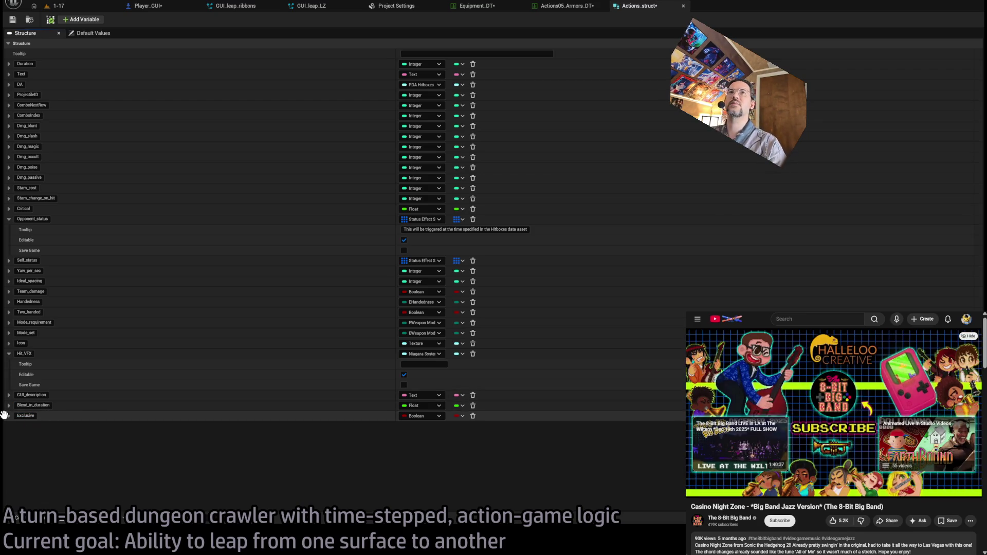
drag(4, 415, 84, 126)
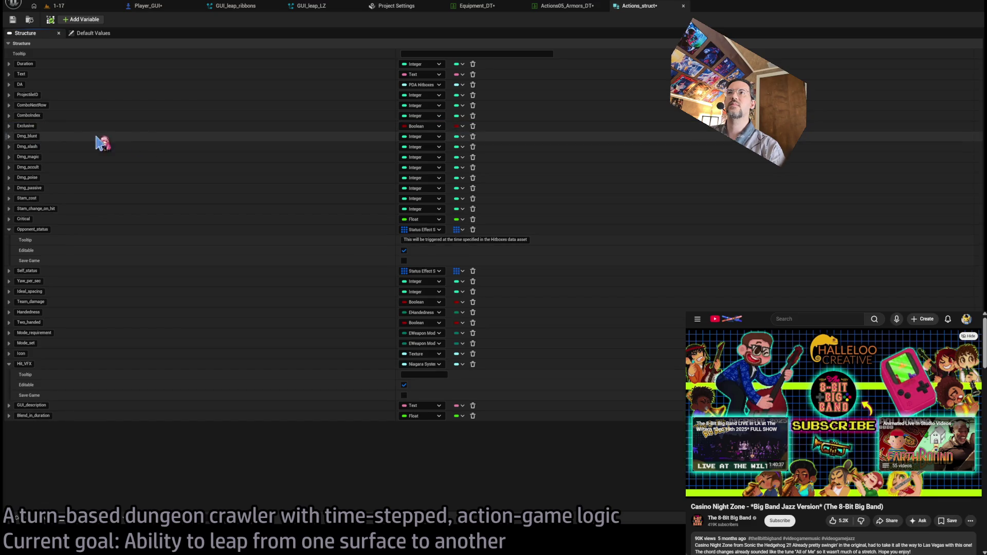
Give Exclusive the tooltip 'Must be the first action in a timeline'.
click(10, 125)
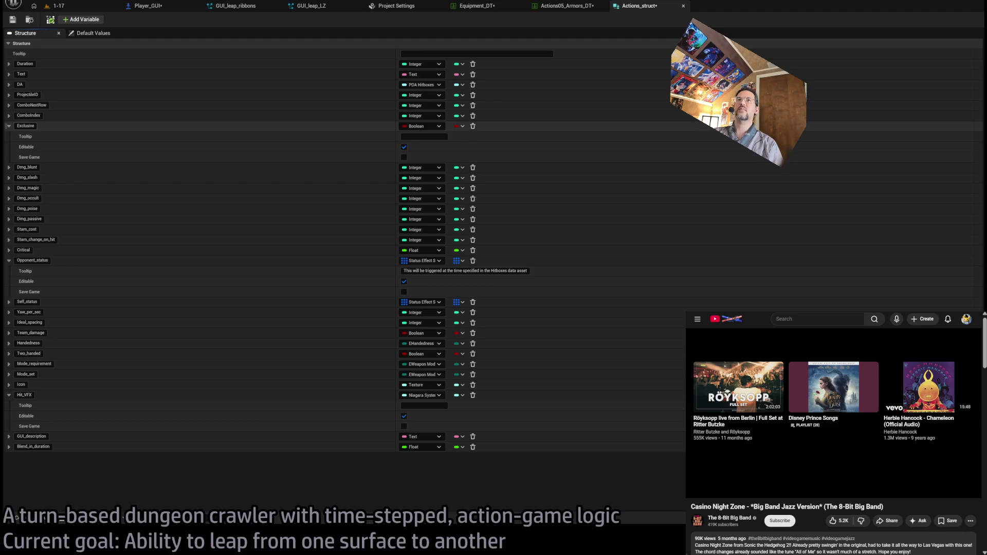
click(436, 136)
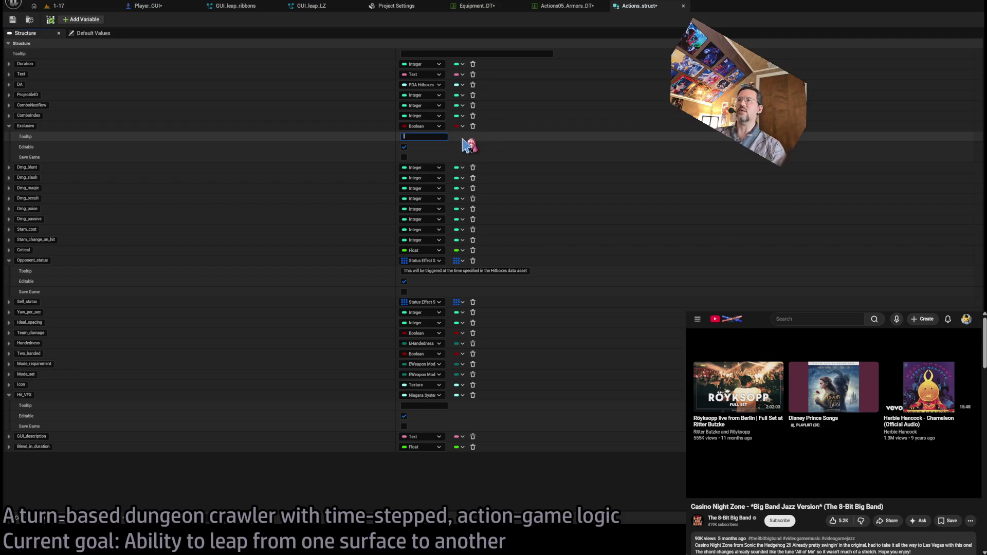
text(Must)
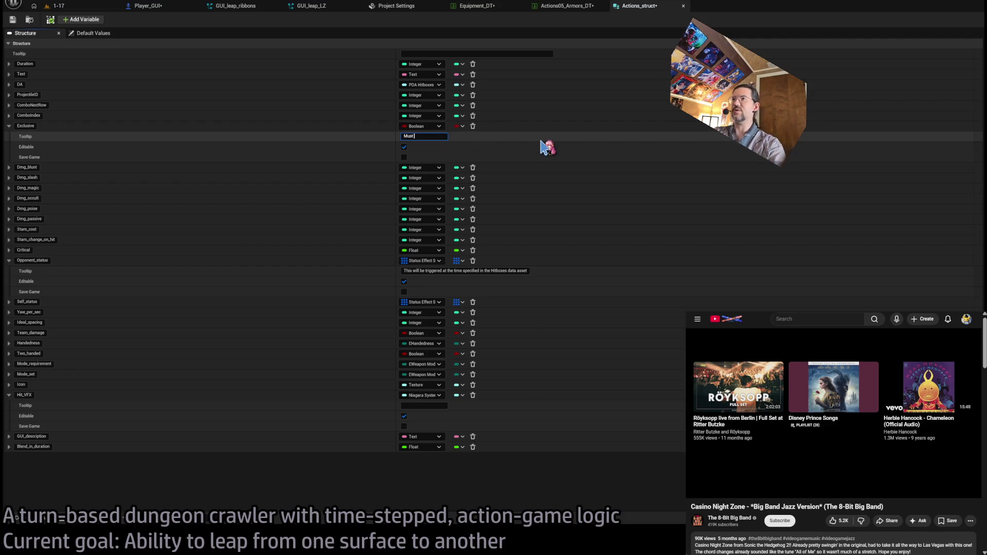
text( be the first action in a timeline)
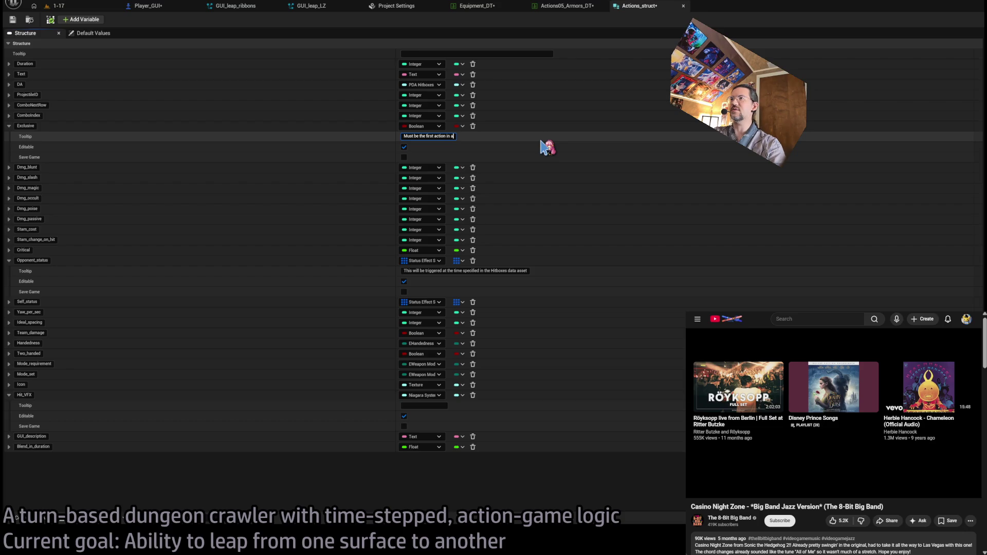
key(Return)
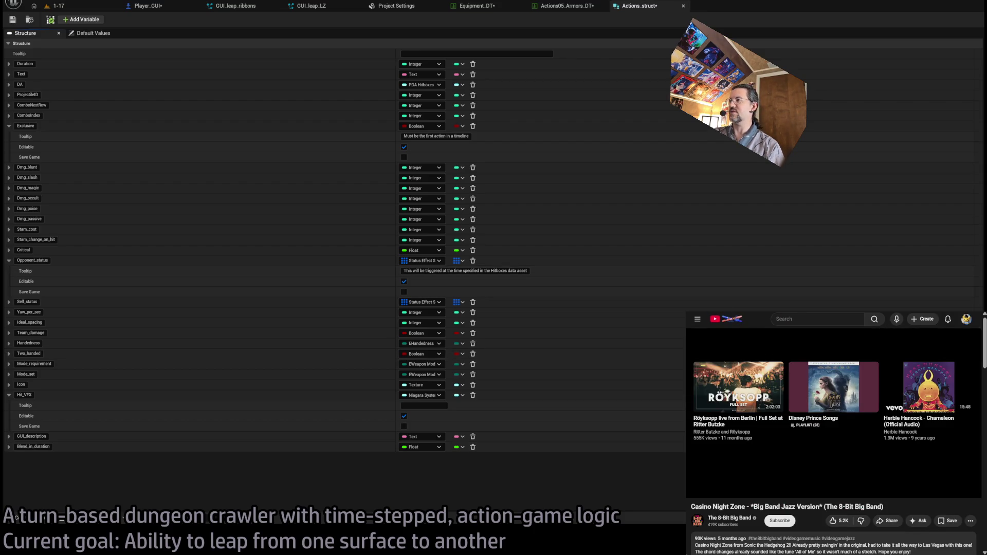
key(alt+Left)
scroll(969, 419, down, 5)
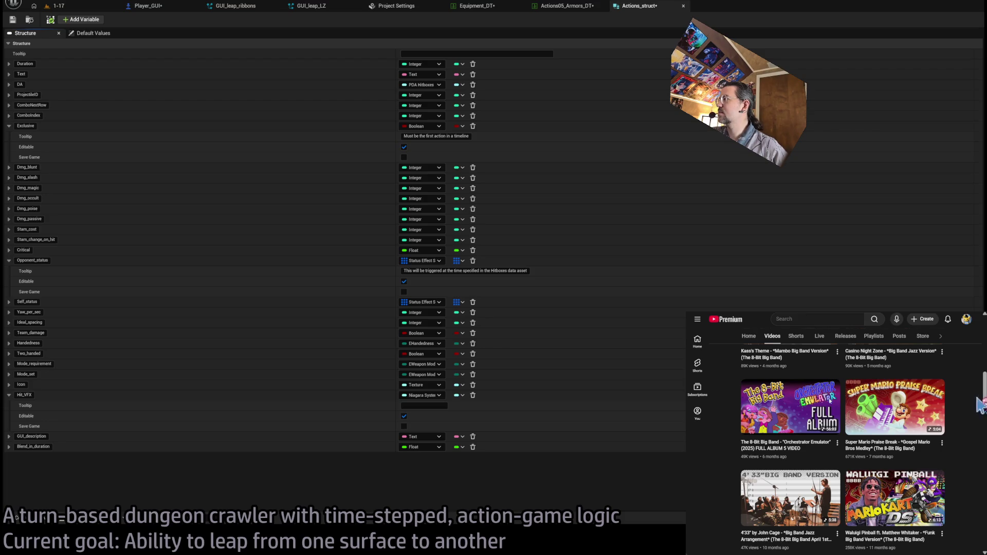
scroll(974, 403, down, 3)
scroll(973, 398, down, 5)
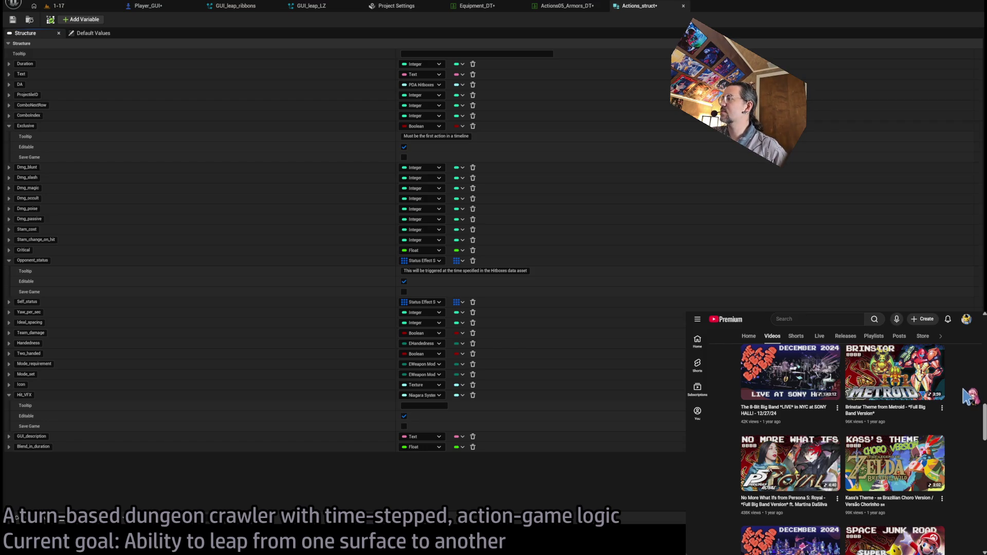
scroll(966, 395, down, 3)
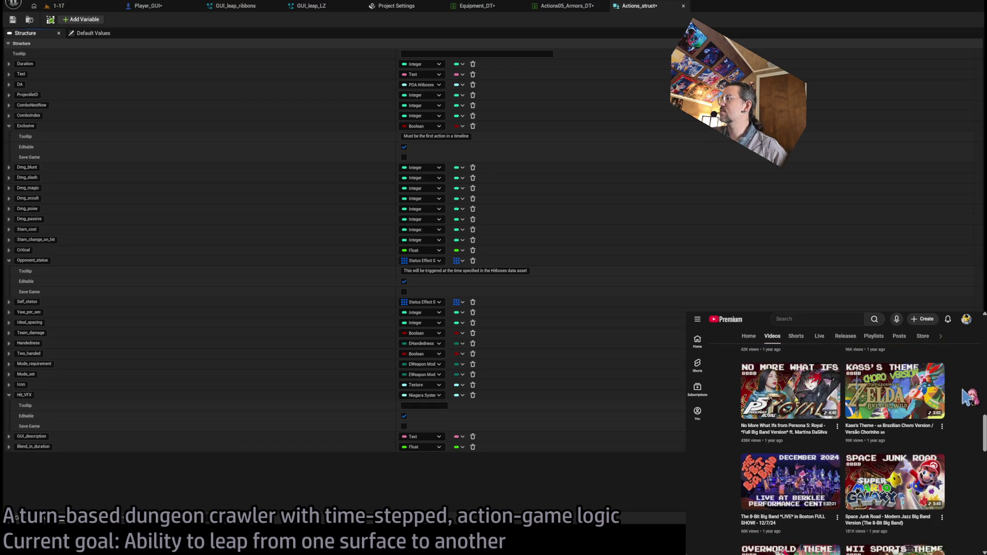
click(760, 337)
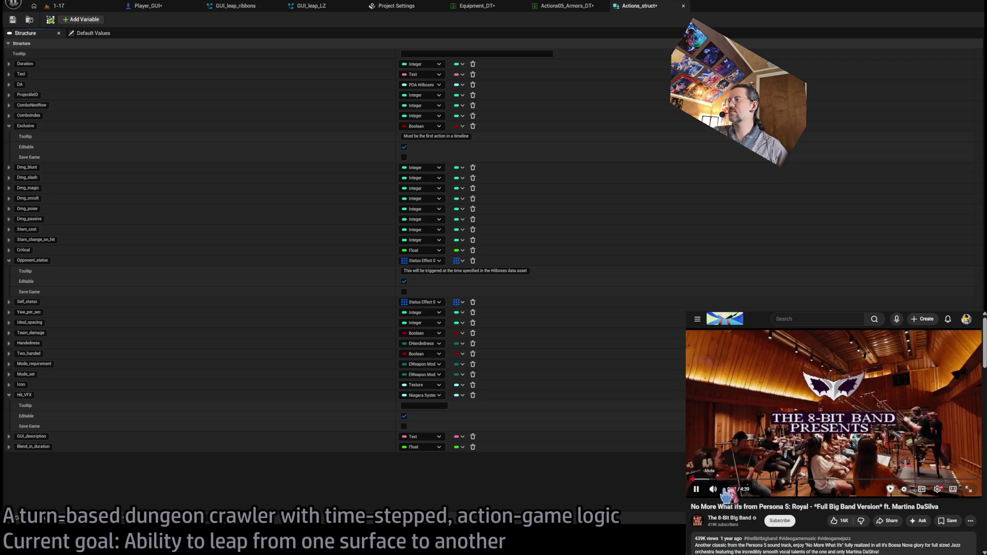
click(728, 489)
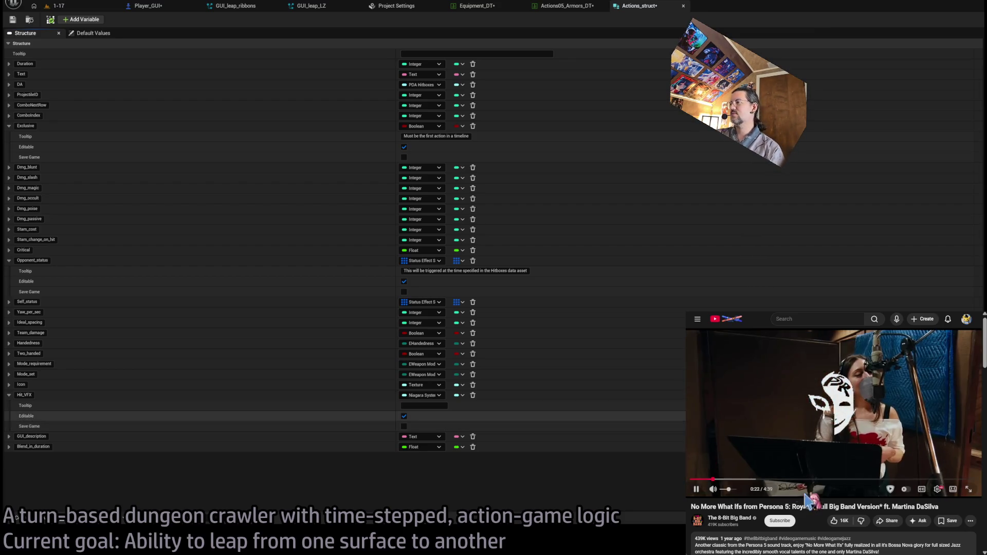
mouse_move(727, 496)
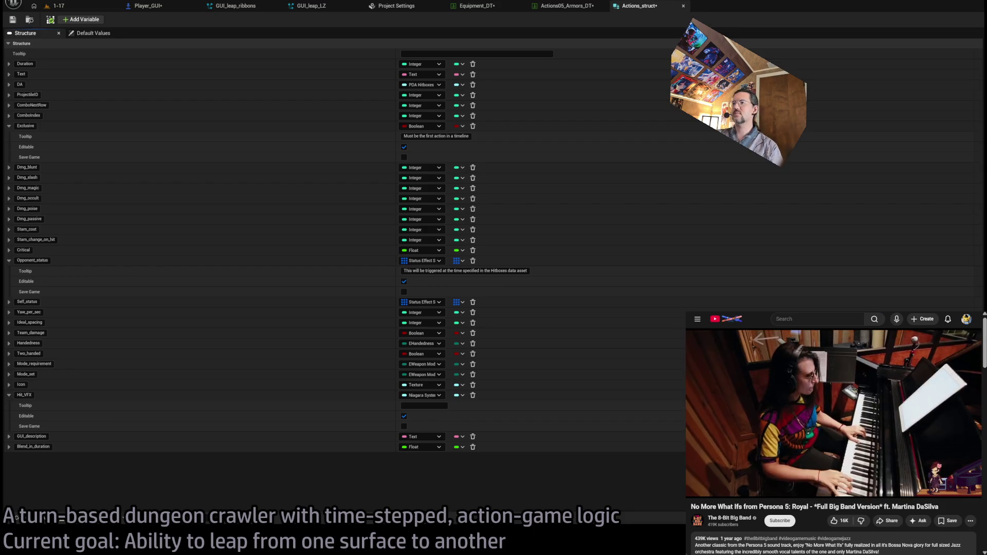
mouse_move(745, 474)
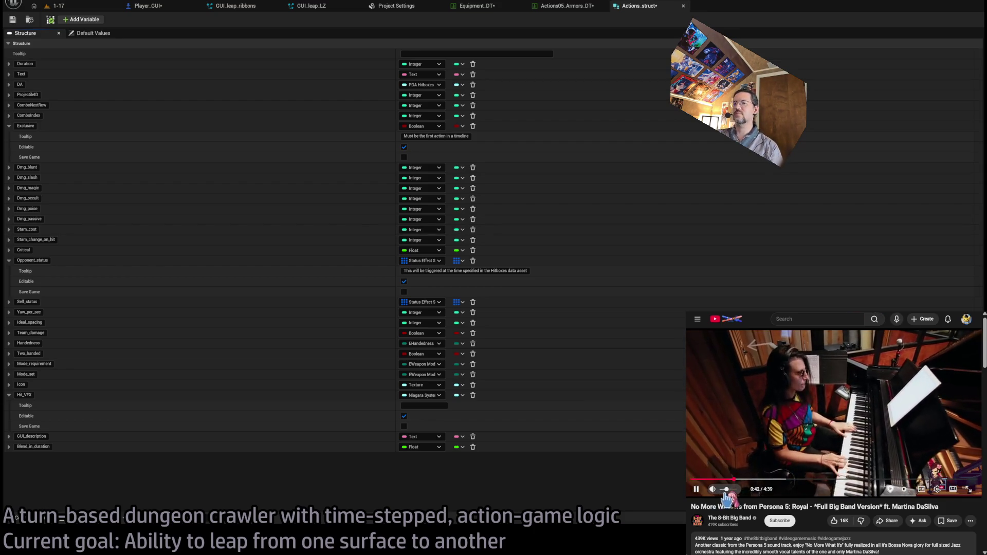
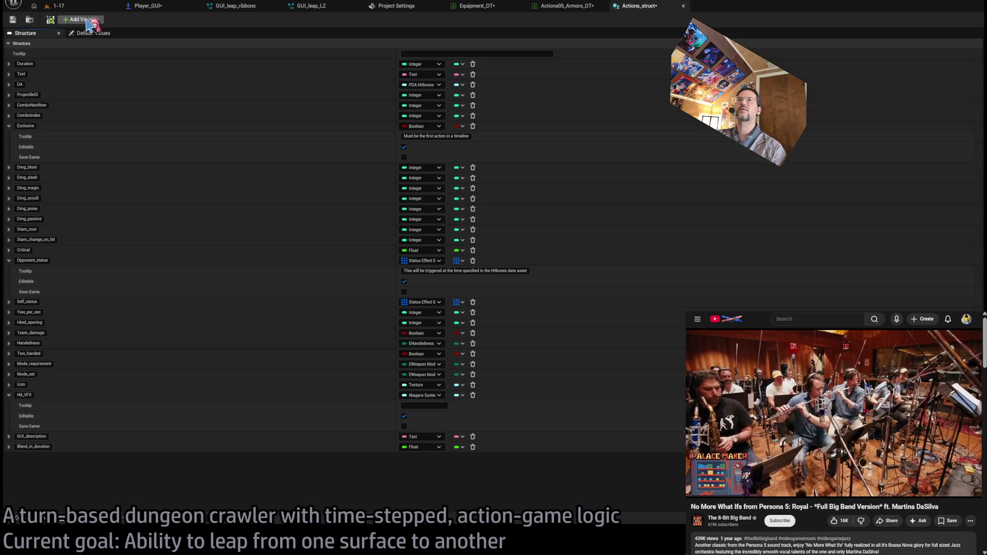
Add a new ForceCombo member to the Actions struct and move it below ComboIndex.
click(86, 21)
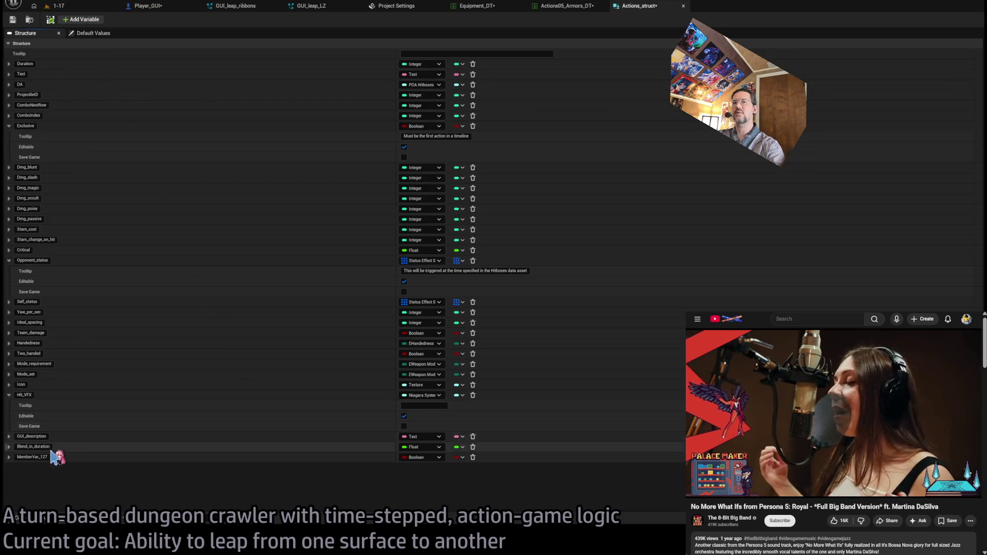
double_click(29, 457)
text(Force)
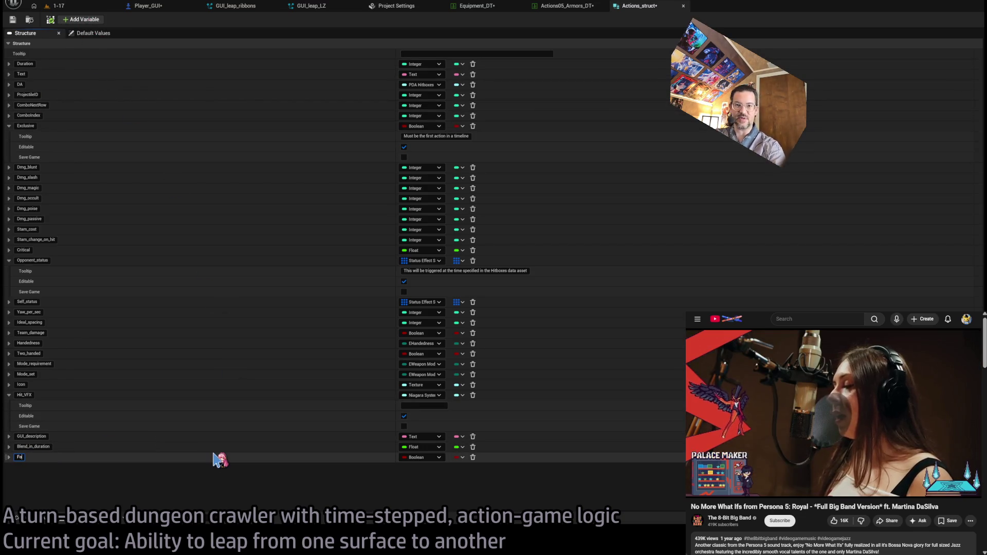
text(Combo)
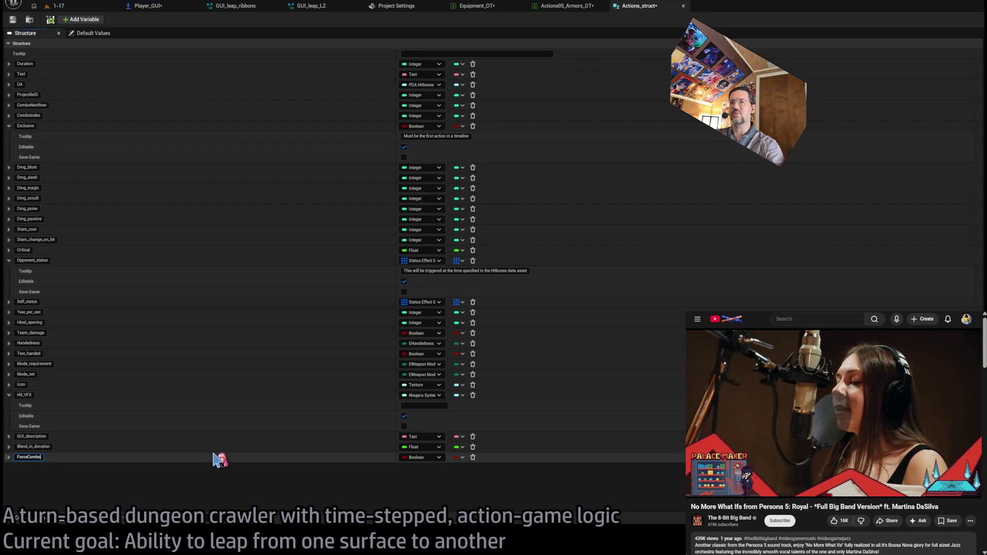
key(Return)
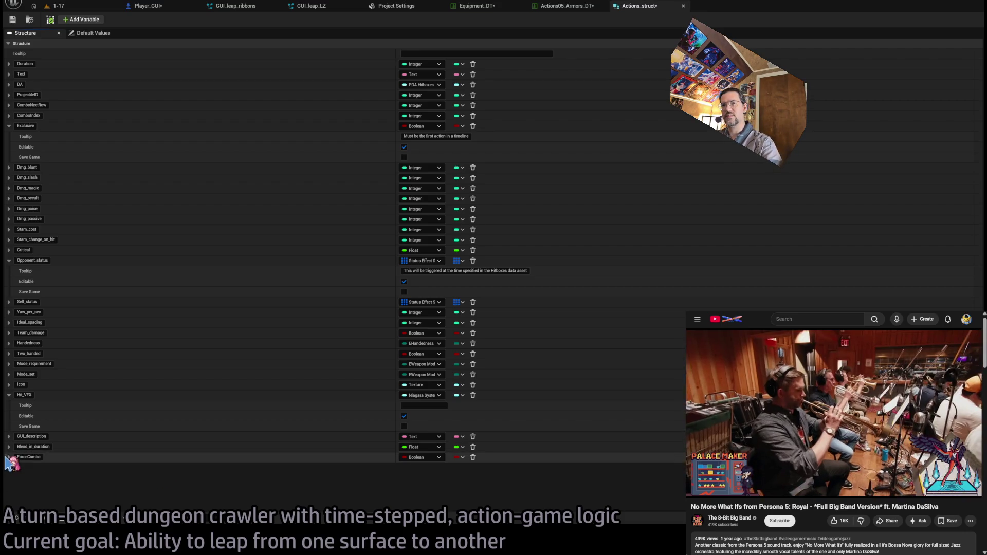
mouse_move(7, 459)
mouse_down()
mouse_move(73, 202)
mouse_move(114, 170)
mouse_move(94, 117)
mouse_move(79, 108)
mouse_move(91, 121)
mouse_up()
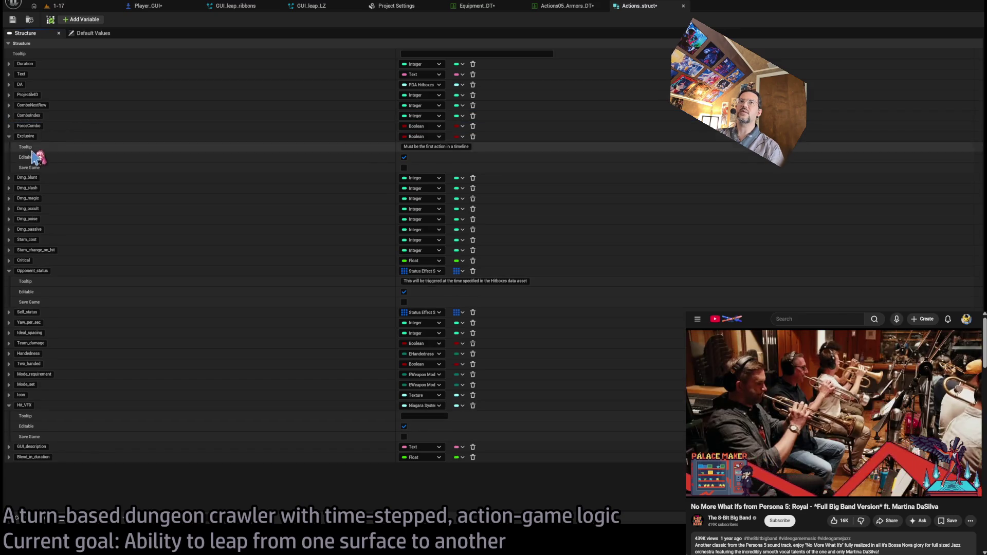
Review ForceCombo's tooltip settings, save all assets, and close the Actions struct editor.
click(8, 126)
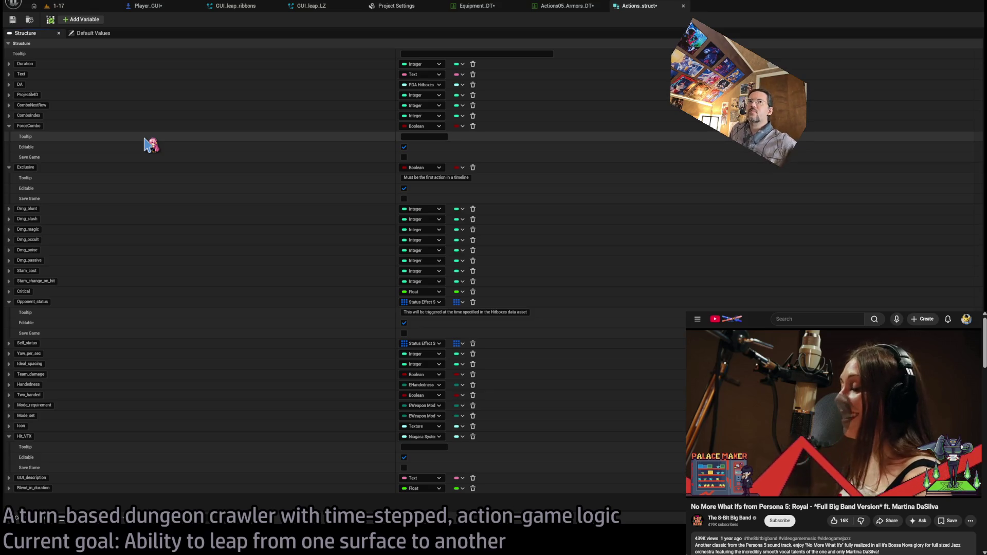
click(434, 135)
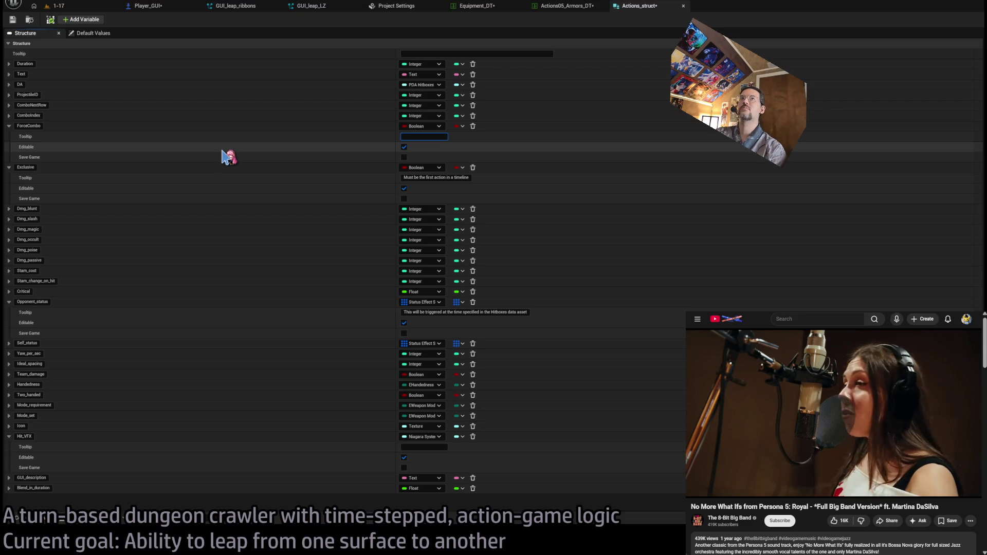
key(Escape)
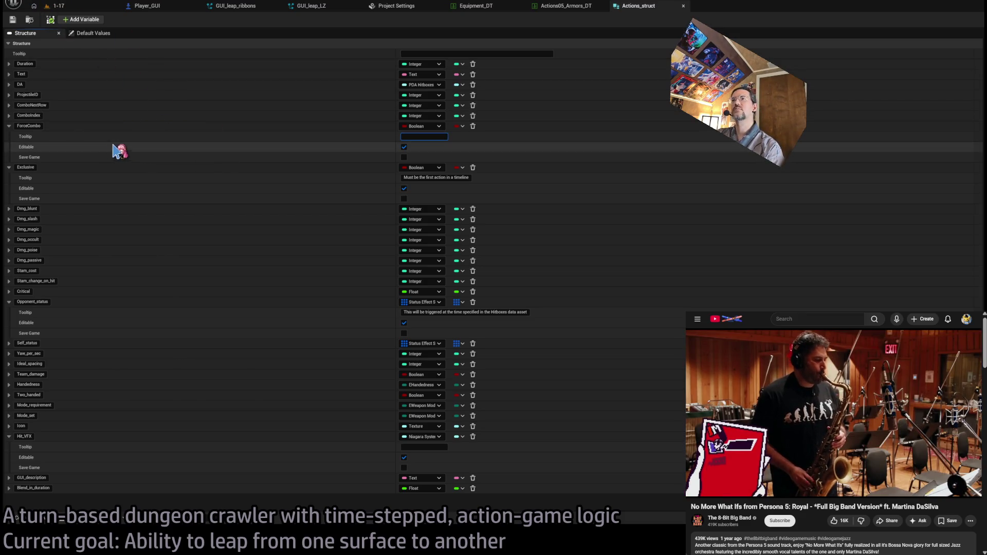
key(ctrl+shift+s)
click(8, 127)
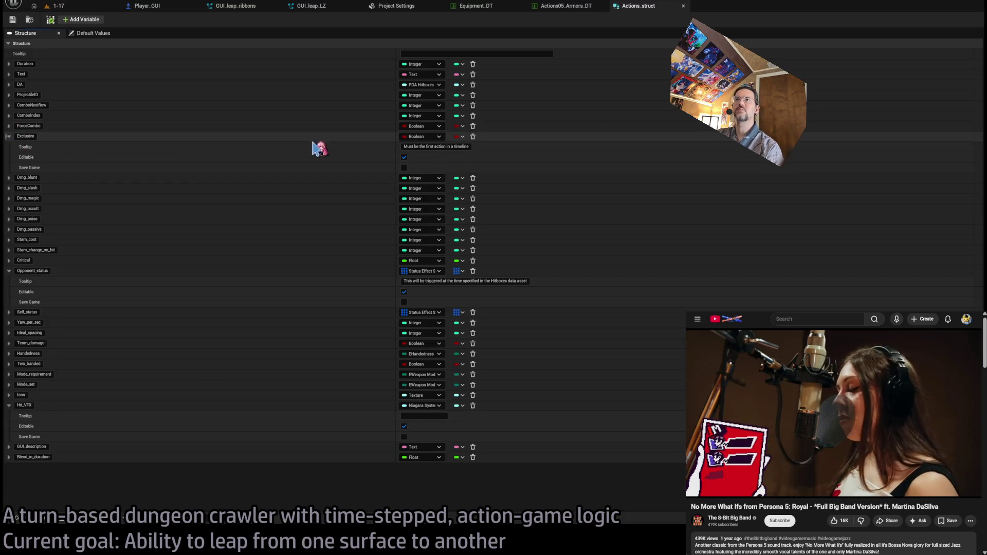
click(9, 126)
click(11, 128)
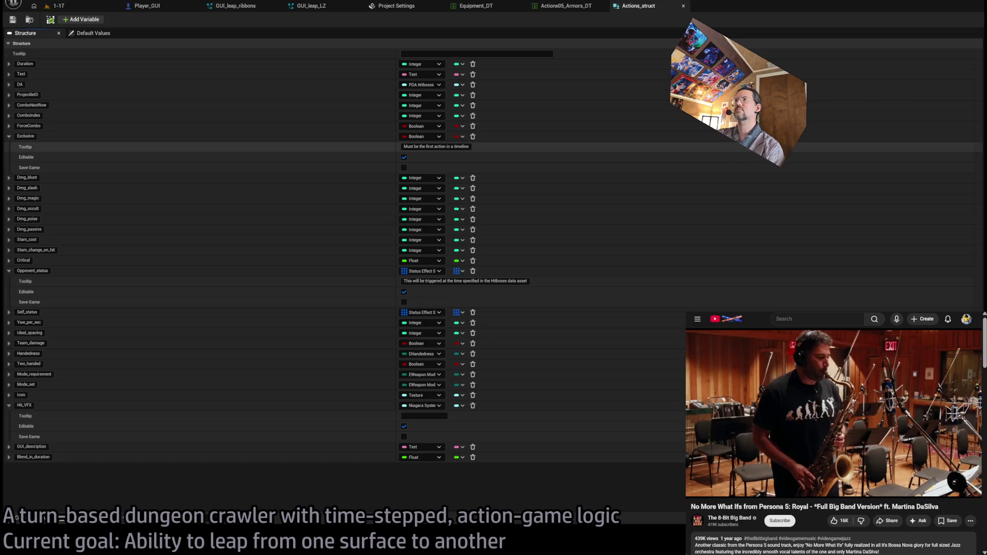
middle_click(632, 6)
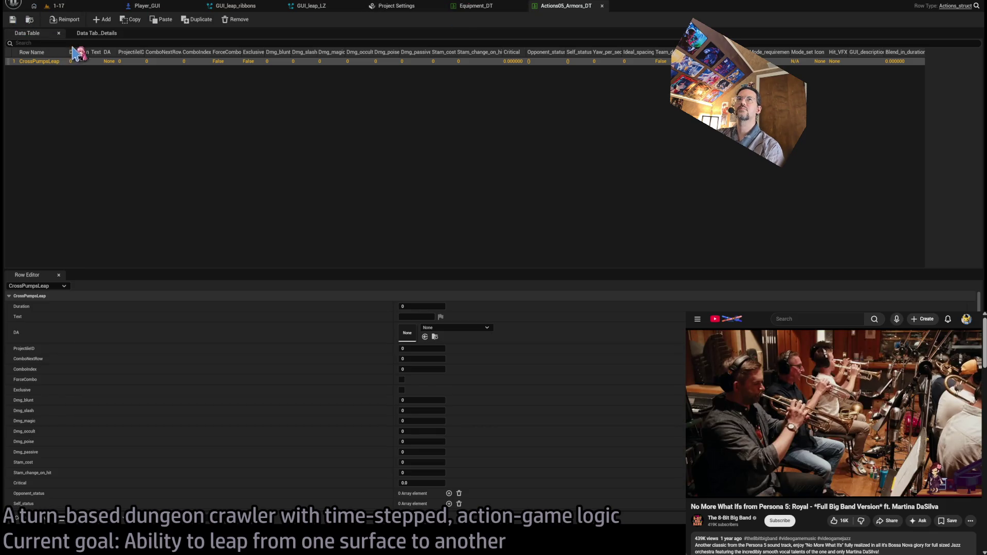
click(476, 6)
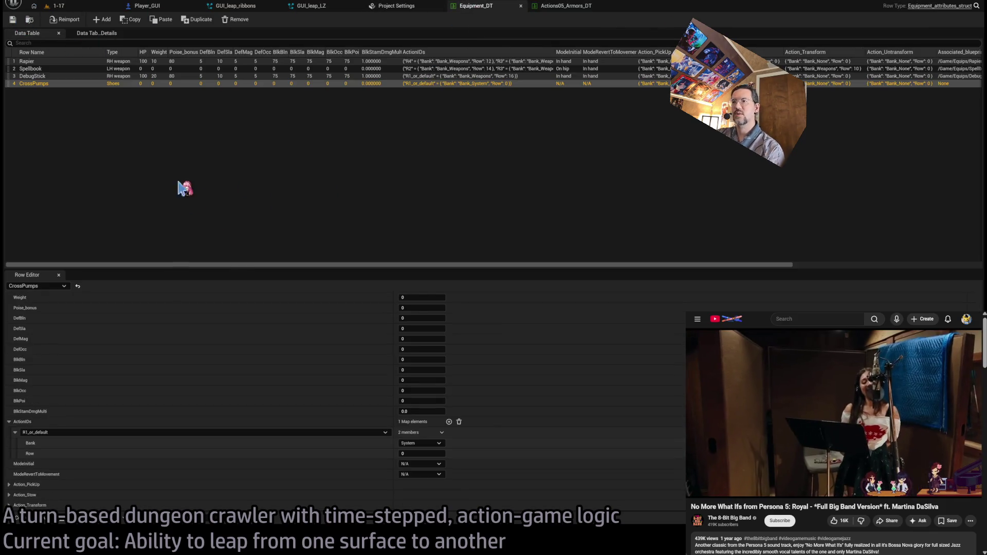
click(152, 84)
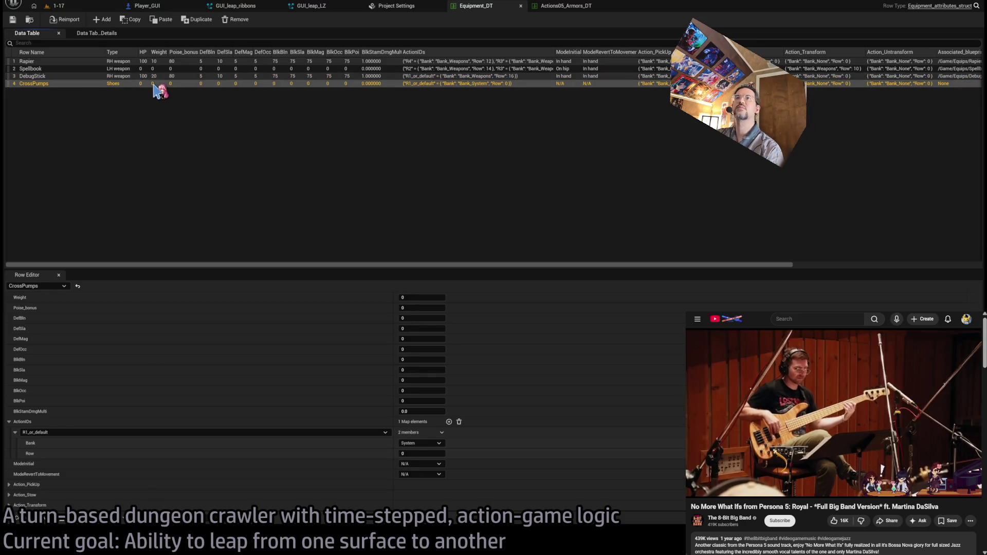
click(564, 6)
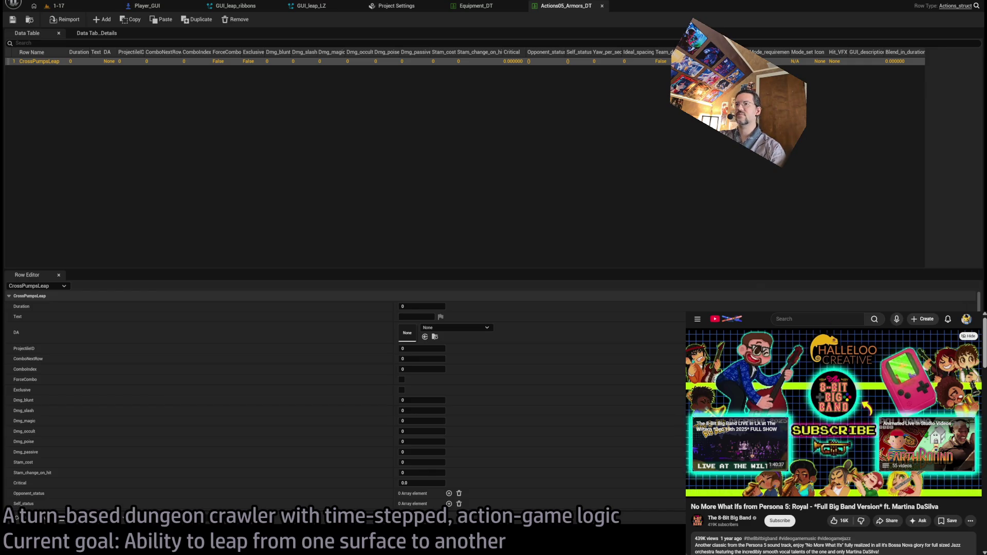
key(super+Up)
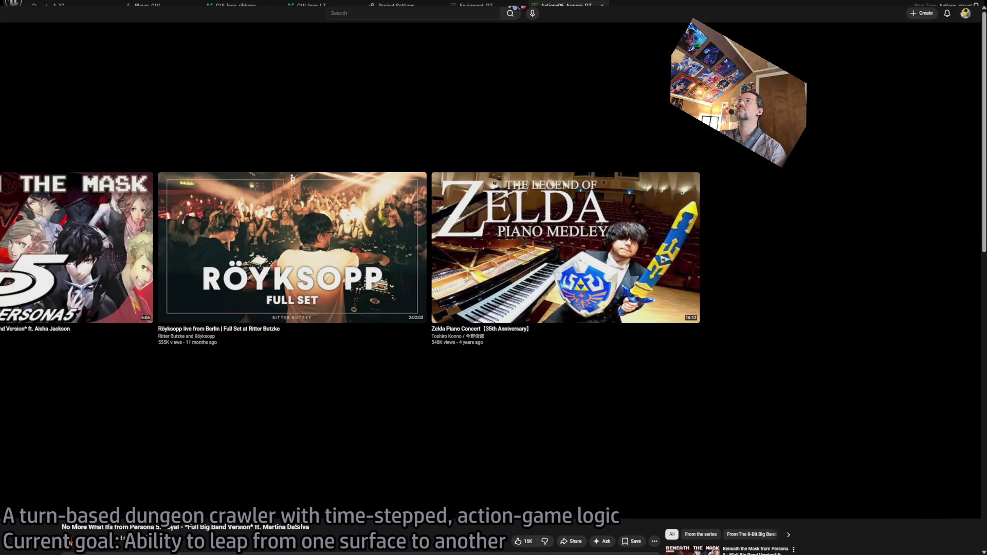
key(super+Down)
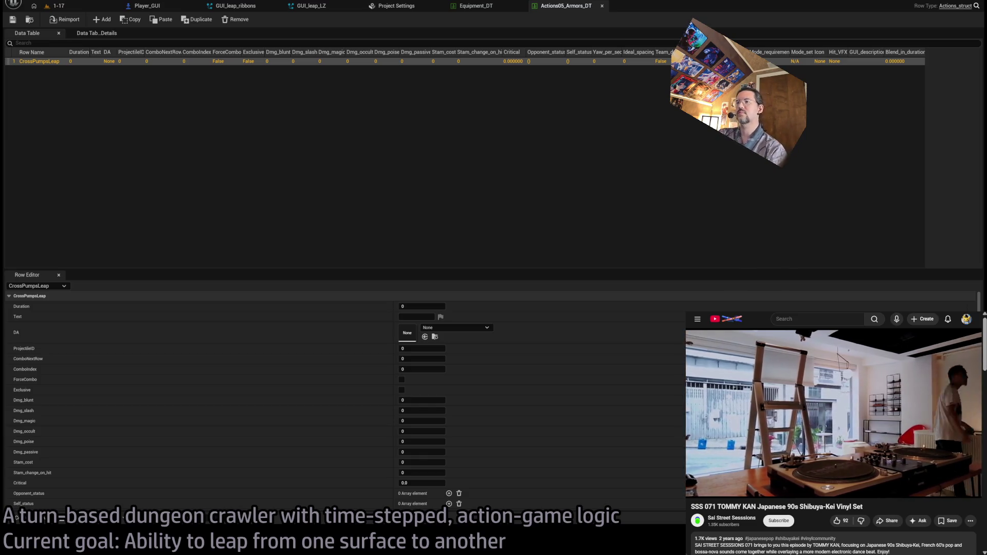
Open the Actions06_Monsters_DT table and select its ShadowCat_Death row.
click(257, 178)
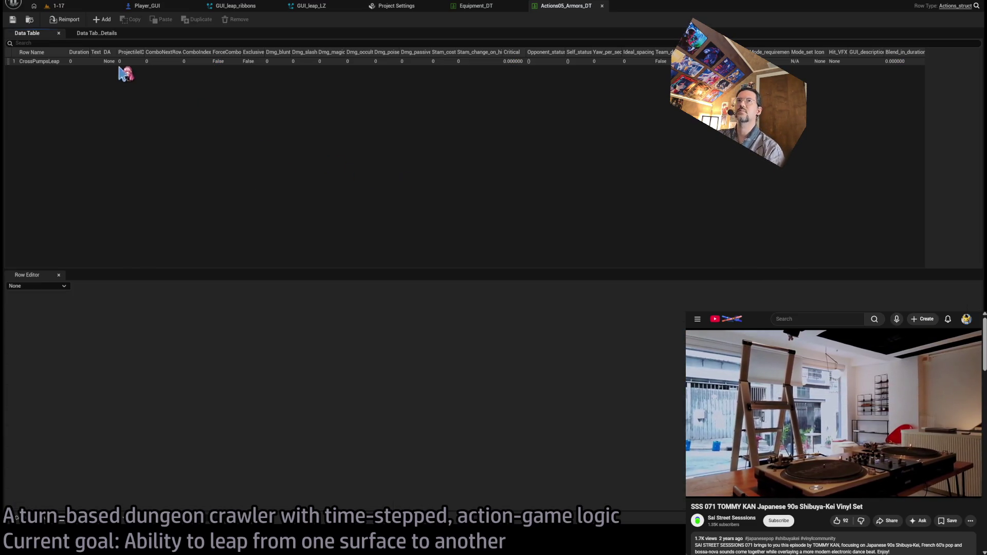
click(98, 61)
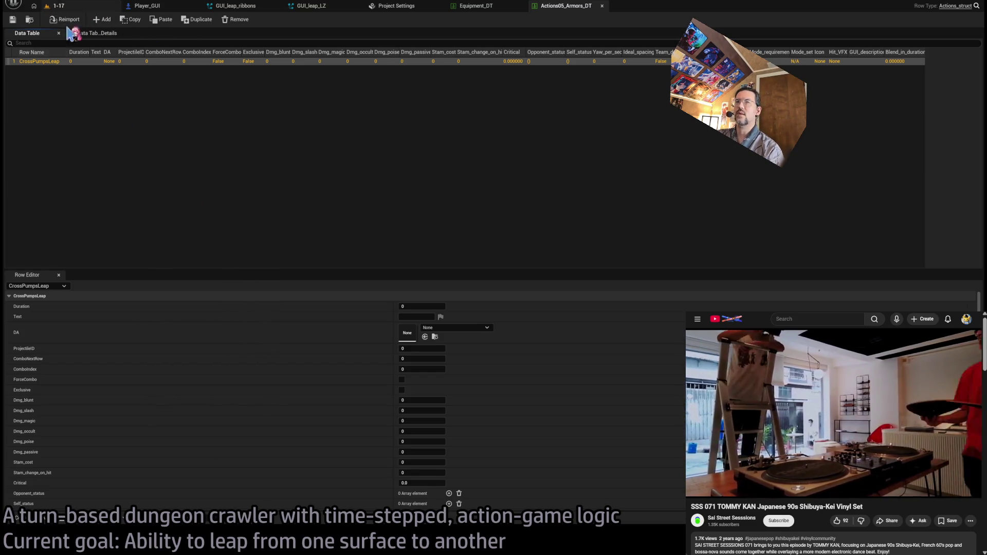
click(39, 524)
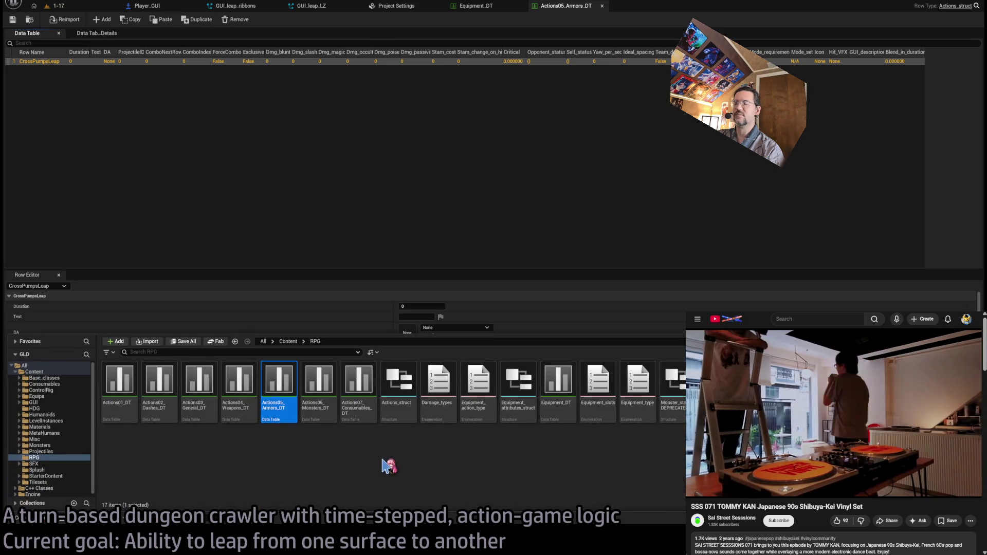
double_click(306, 381)
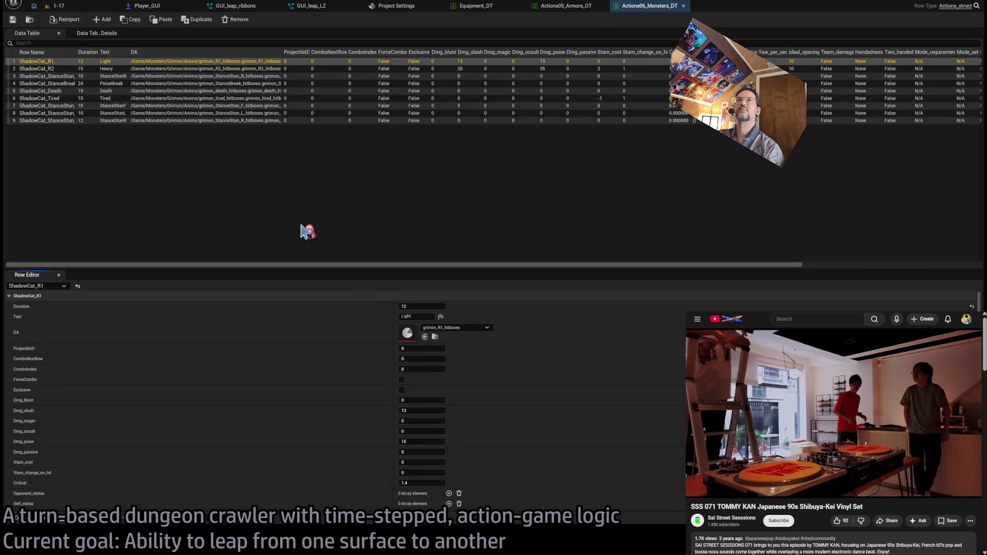
click(82, 92)
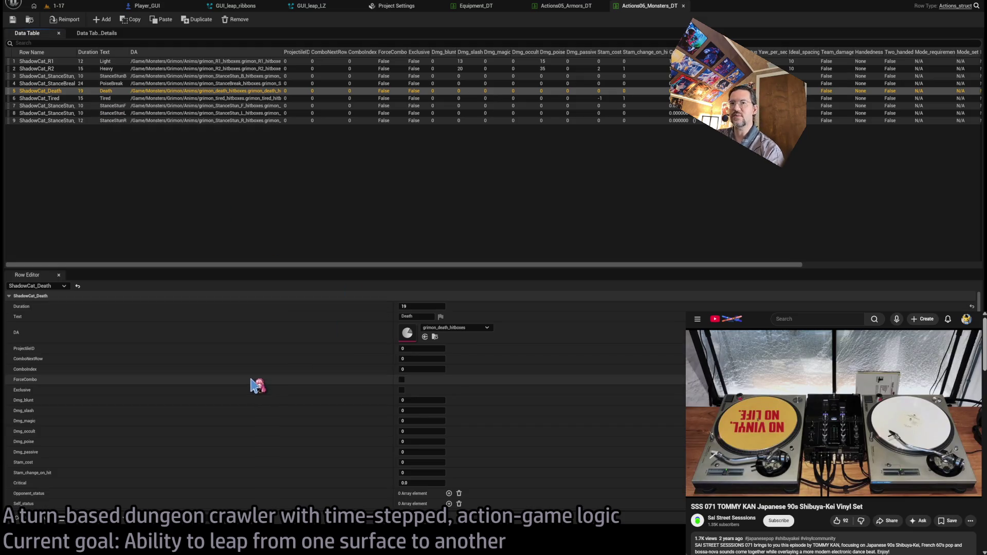
Open the row's grimon_death_hitboxes data asset and scroll through its hitbox entries.
scroll(292, 383, down, 5)
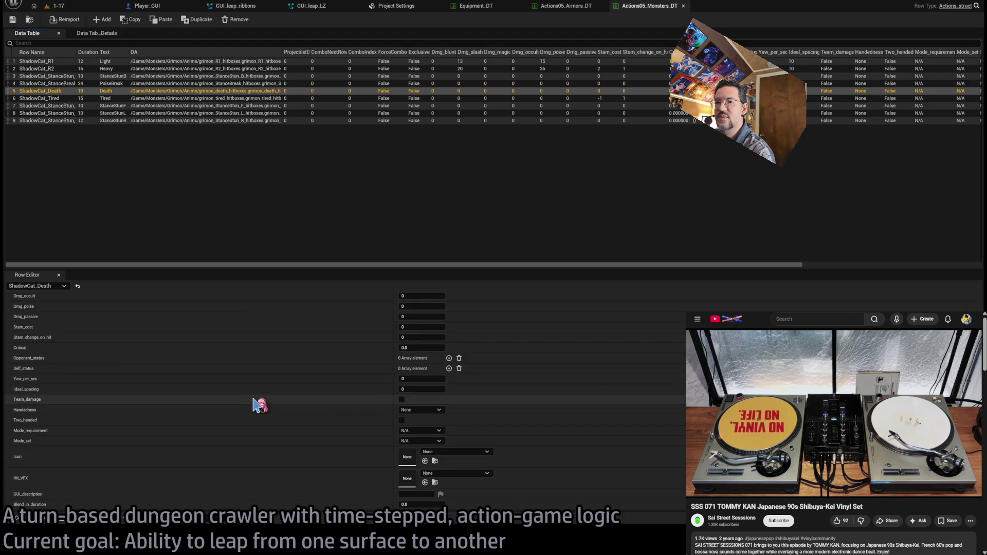
scroll(84, 454, up, 2)
scroll(84, 454, up, 3)
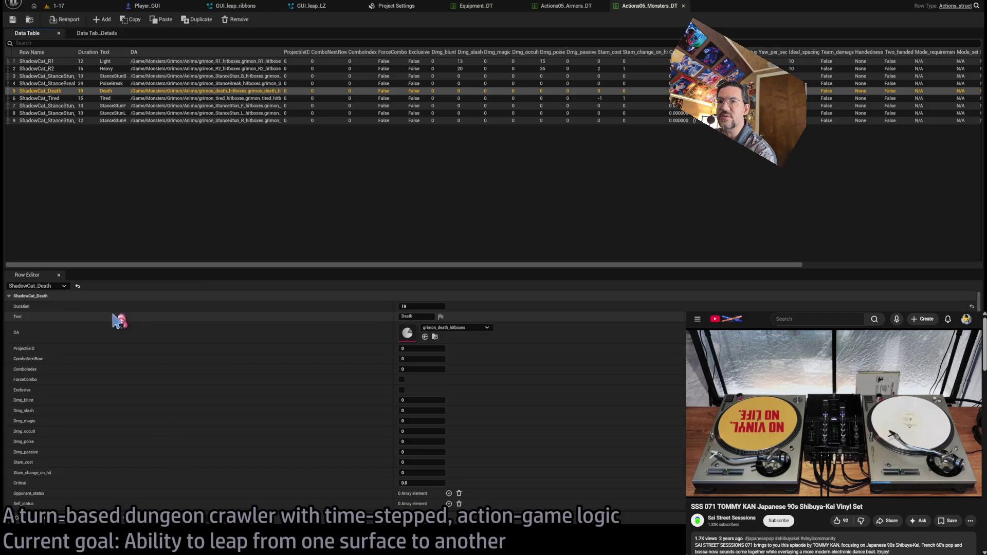
double_click(406, 334)
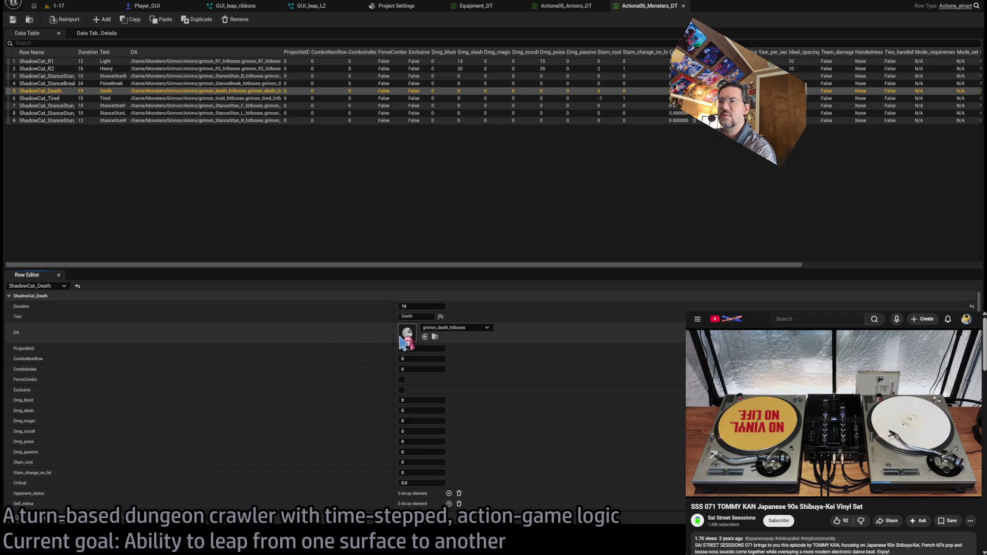
scroll(249, 248, down, 5)
scroll(300, 348, down, 10)
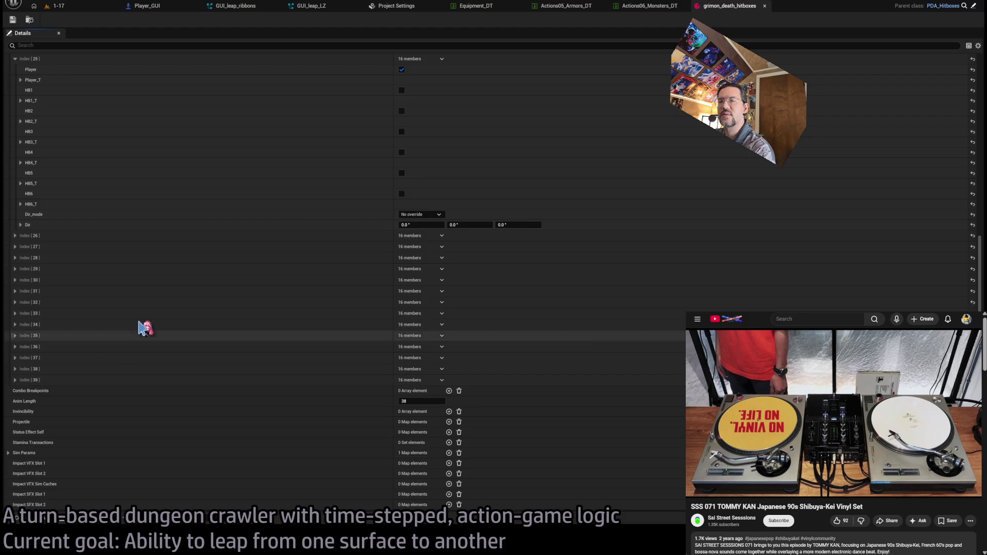
Collapse Hitboxes, check Sim Params element 0's Dynamism and Damping, then close grimon_death_hitboxes.
scroll(154, 321, up, 10)
scroll(154, 315, up, 10)
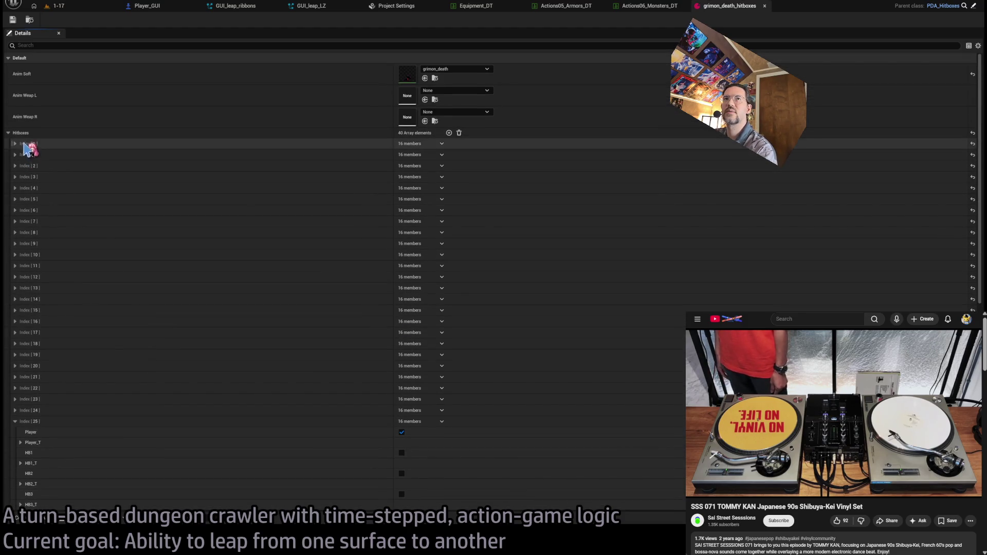
click(8, 133)
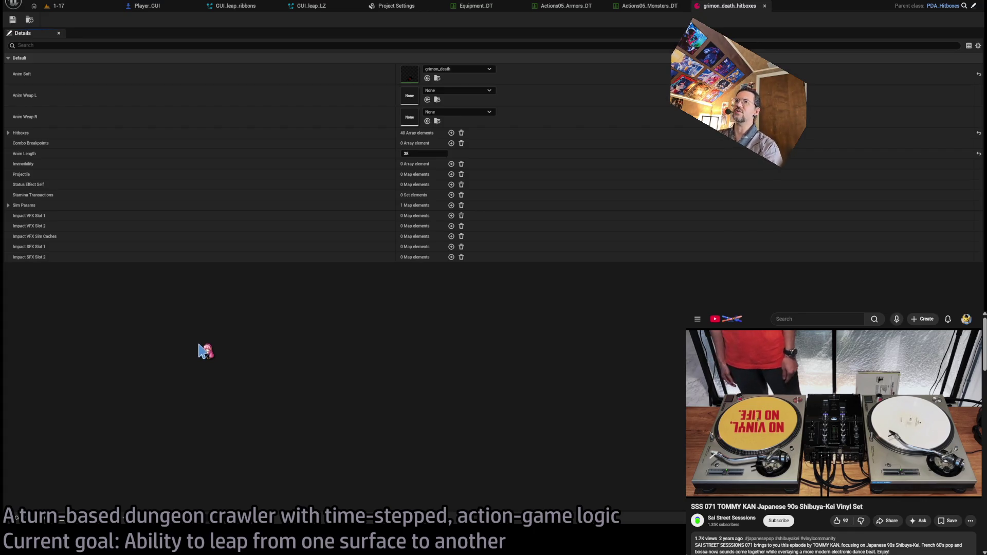
click(8, 205)
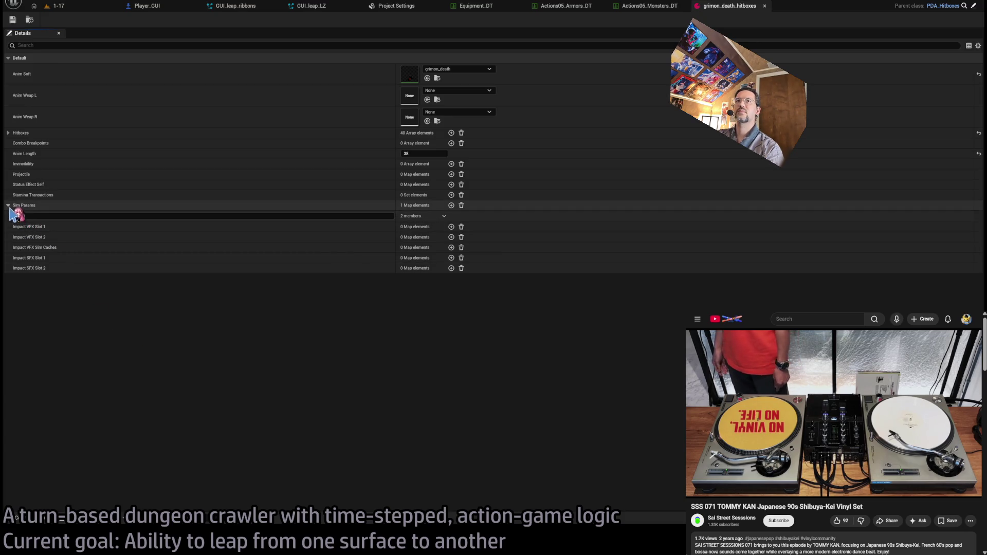
click(15, 216)
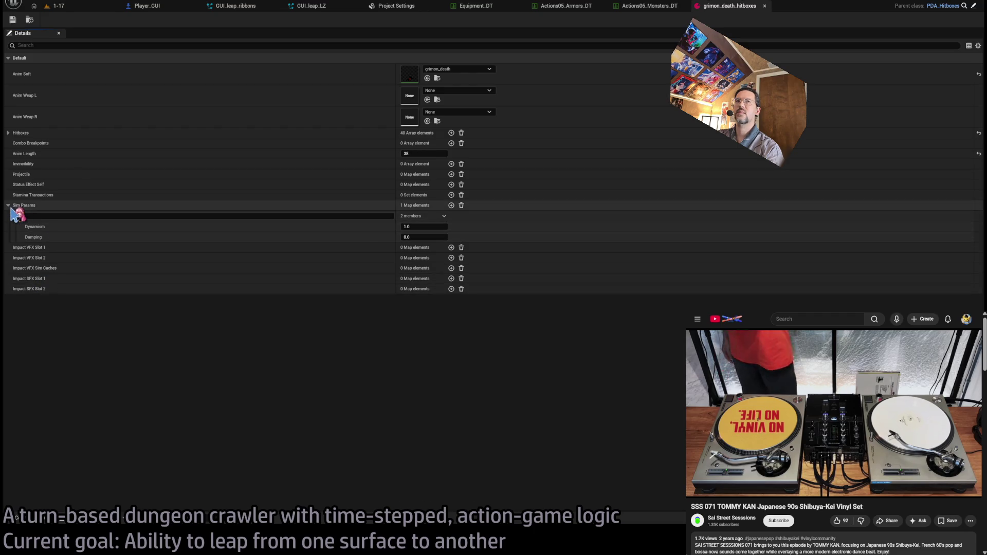
click(8, 206)
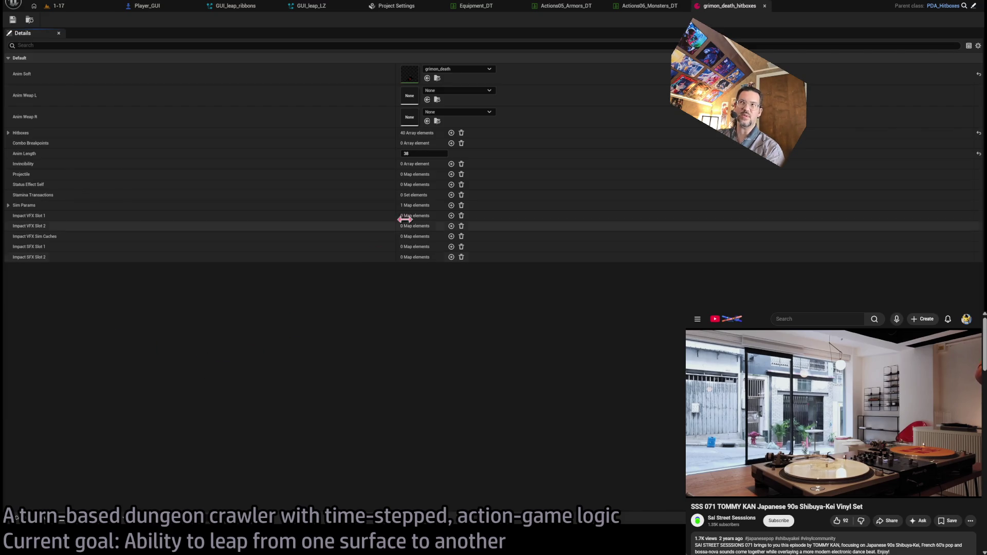
click(764, 6)
click(44, 514)
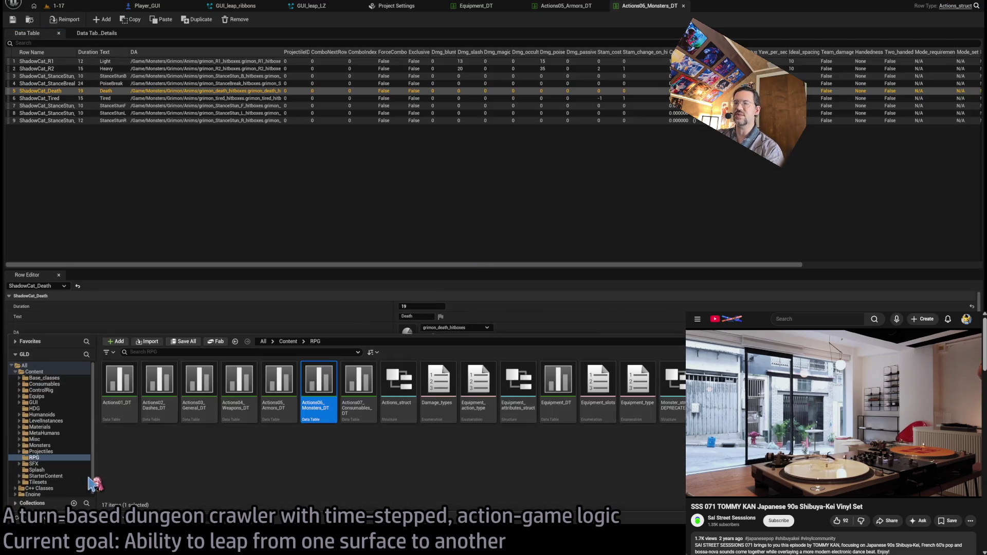
Inspect the Death row in Actions01_DT, then close it and return to Actions06_Monsters_DT.
double_click(127, 386)
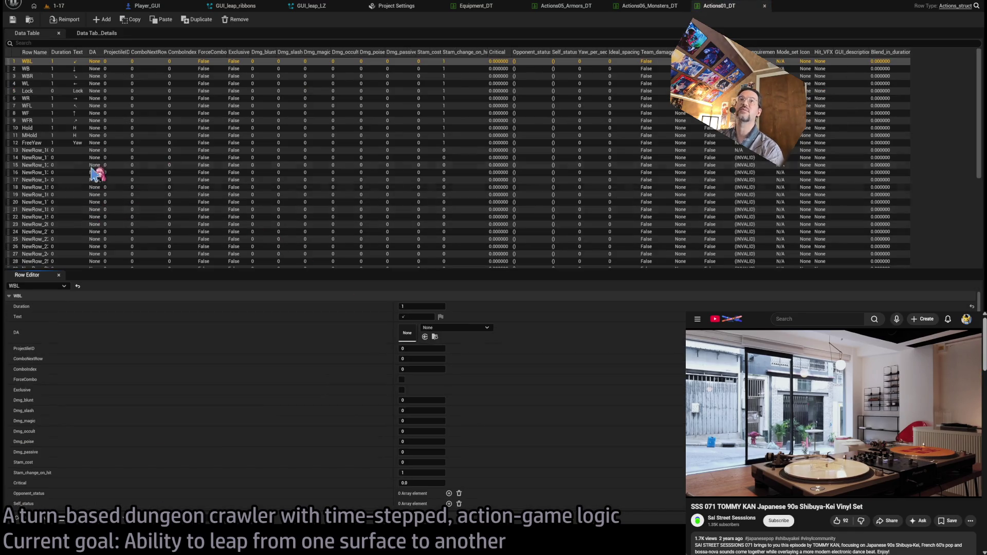
scroll(103, 191, down, 5)
click(60, 264)
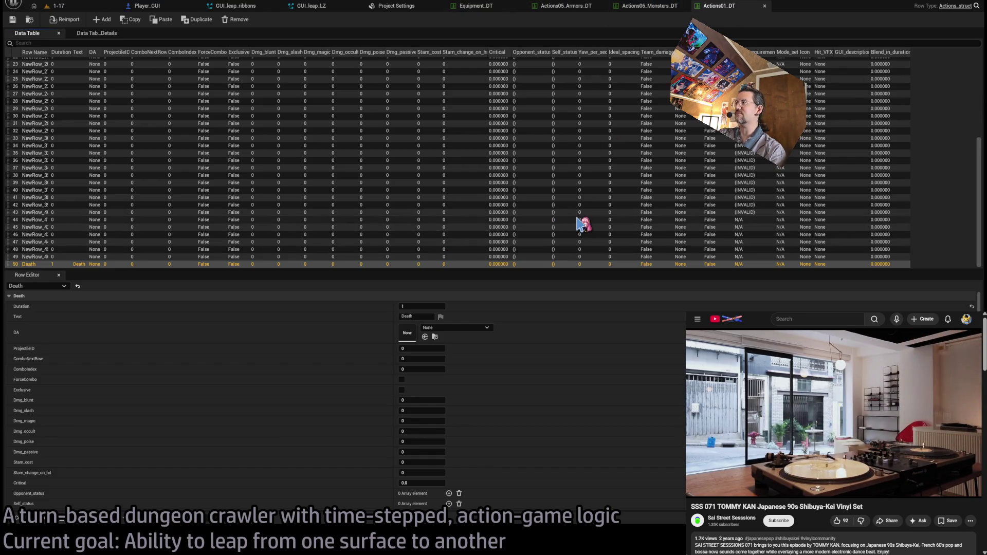
scroll(583, 224, up, 5)
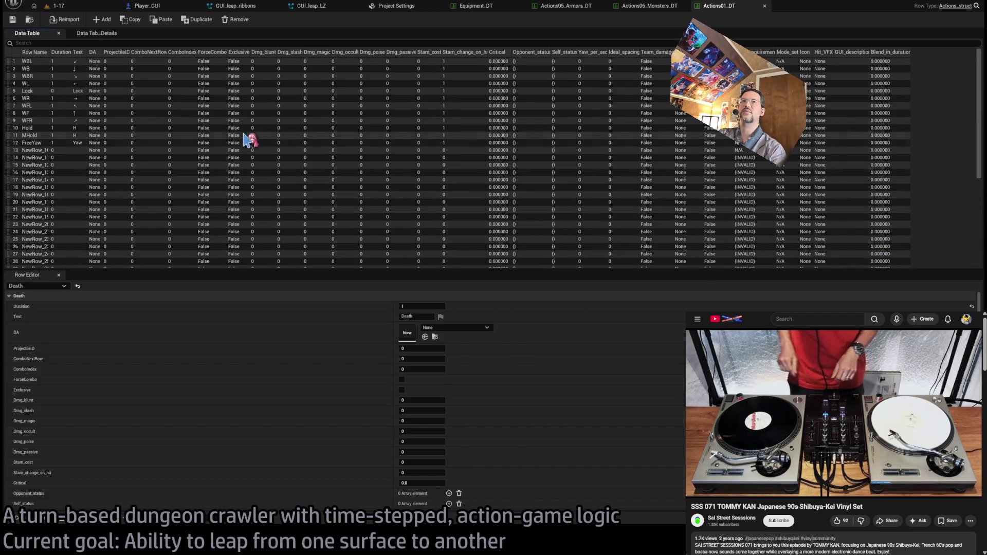
key(ctrl+w)
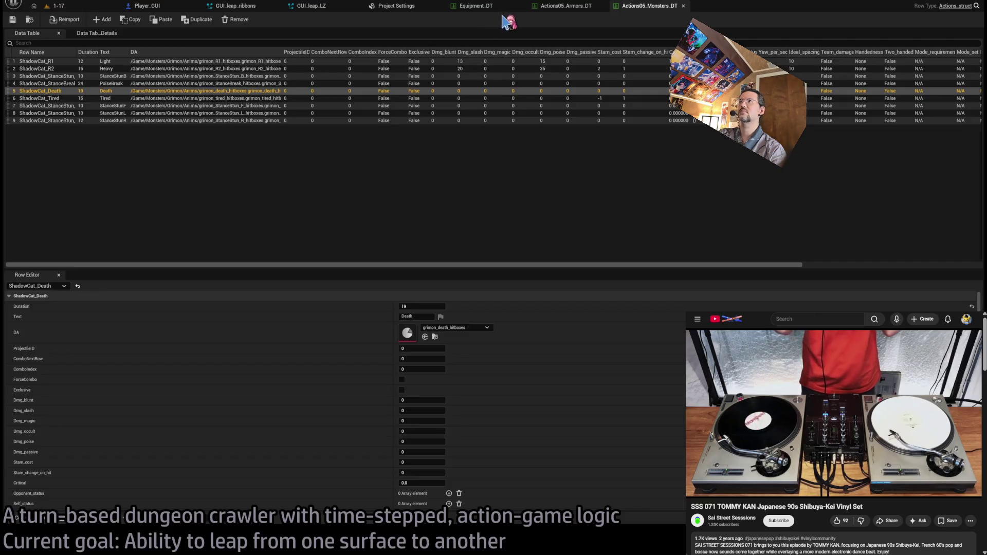
click(649, 6)
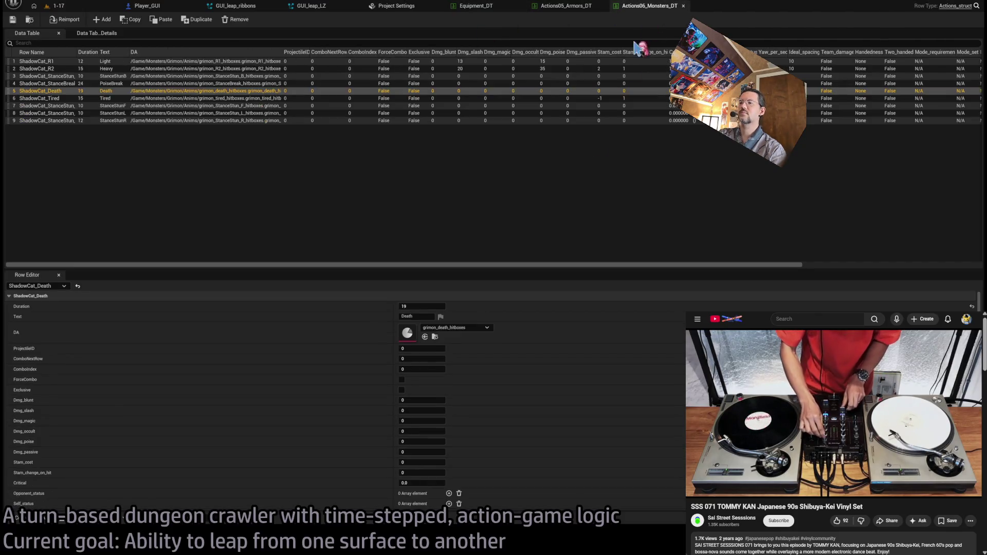
key(alt+Tab)
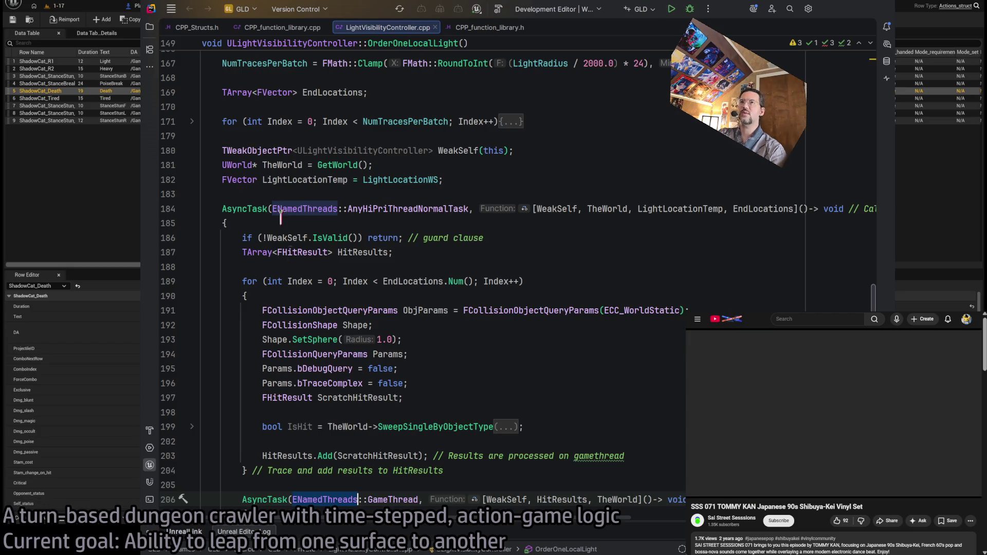
Open CPP_Structs.h in Rider and collapse all its code blocks.
click(211, 28)
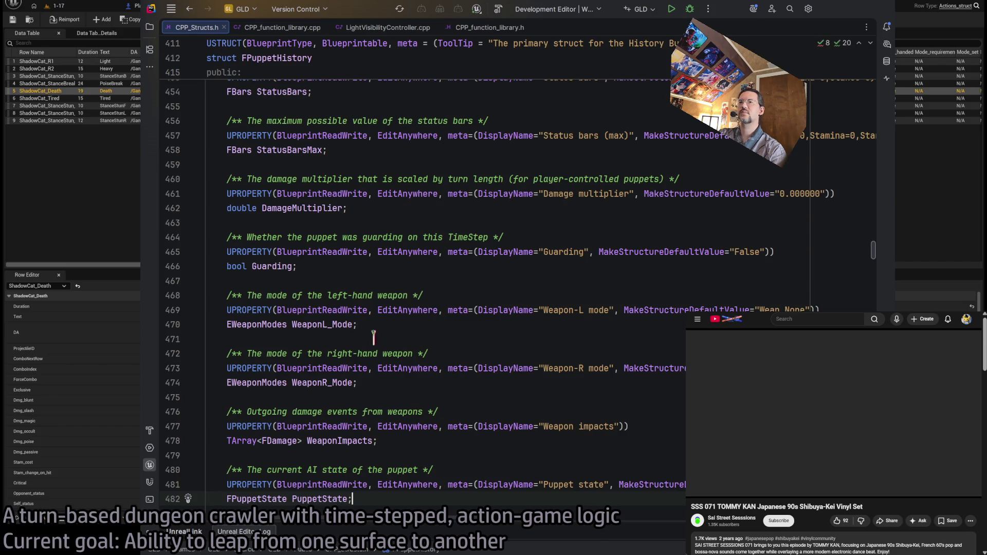
scroll(402, 328, up, 20)
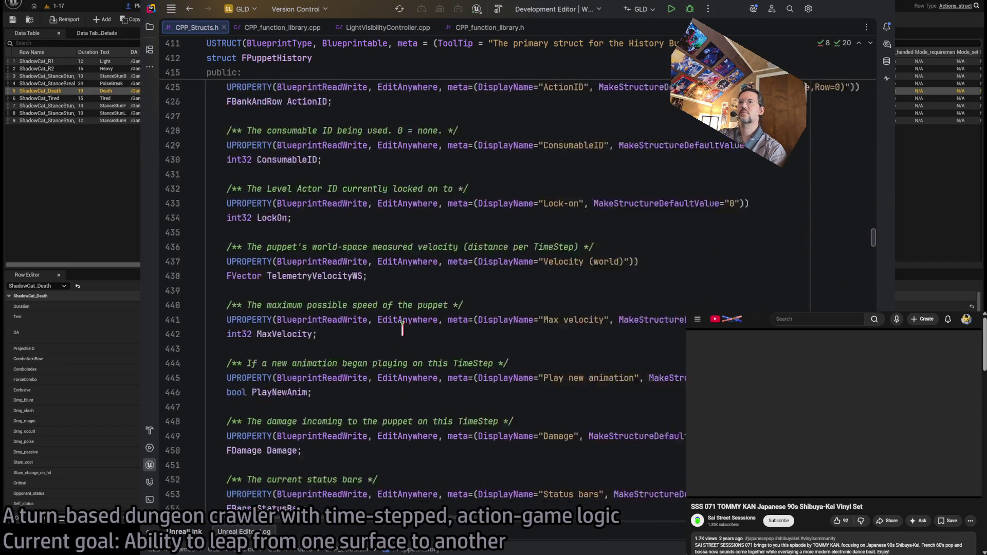
click(380, 180)
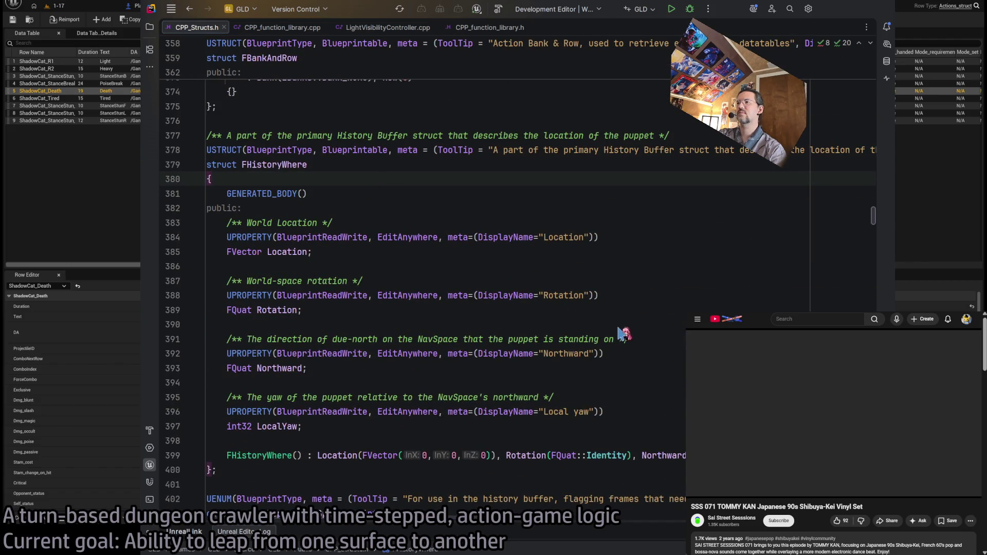
key(ctrl+shift+KP_Subtract)
scroll(451, 395, down, 20)
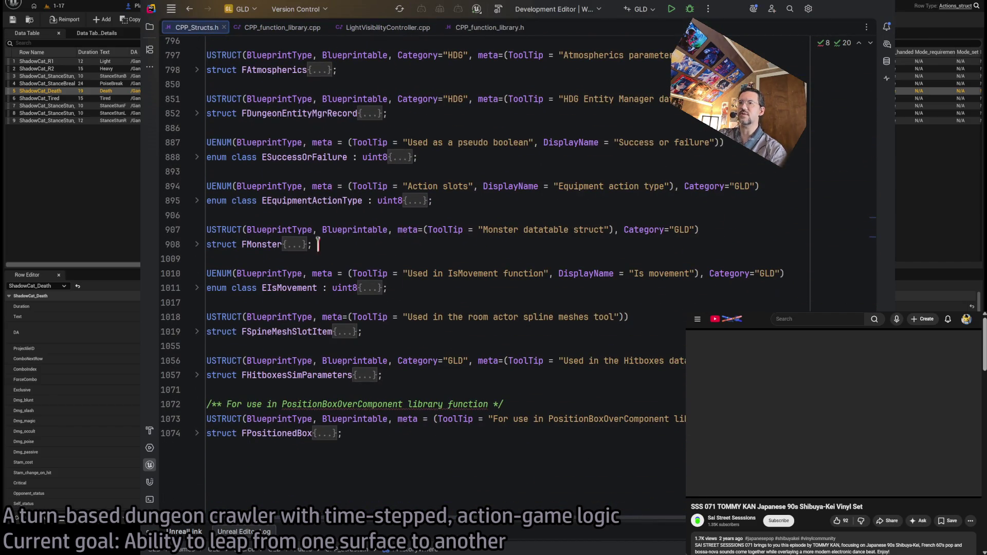
Copy the EEquipmentActionType enum to the end of the file and expand the copy.
drag(434, 200, 156, 189)
key(ctrl+c)
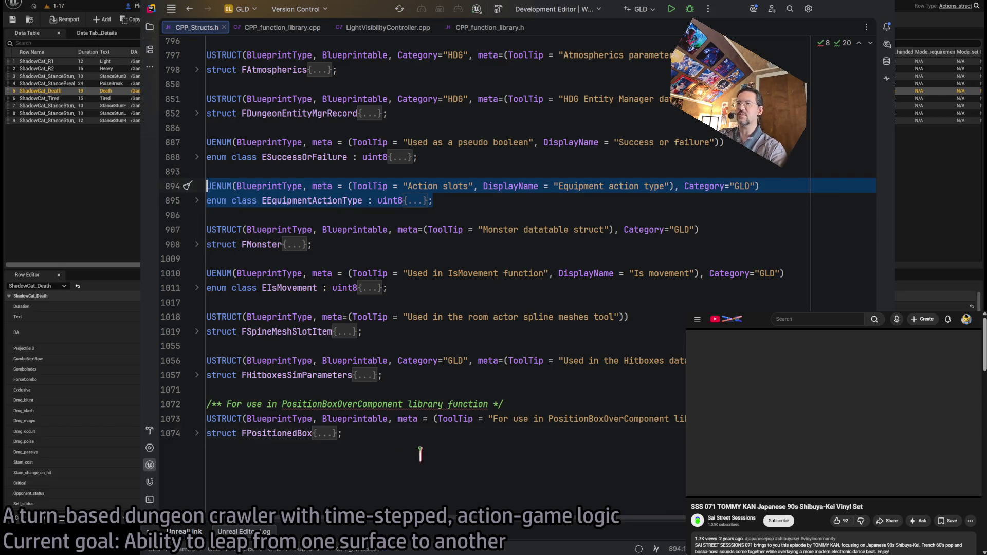
click(418, 455)
key(Return)
key(Return)
key(ctrl+v)
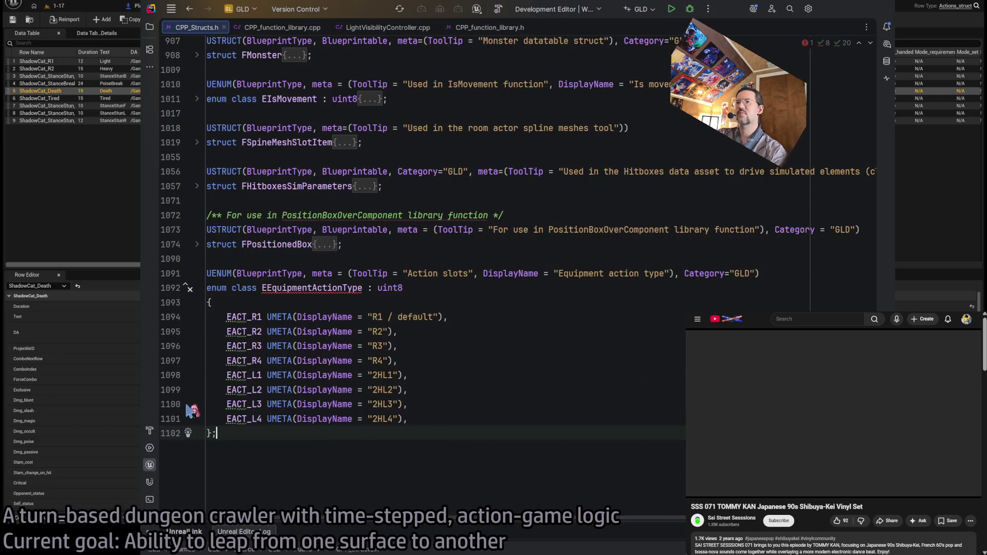
click(197, 434)
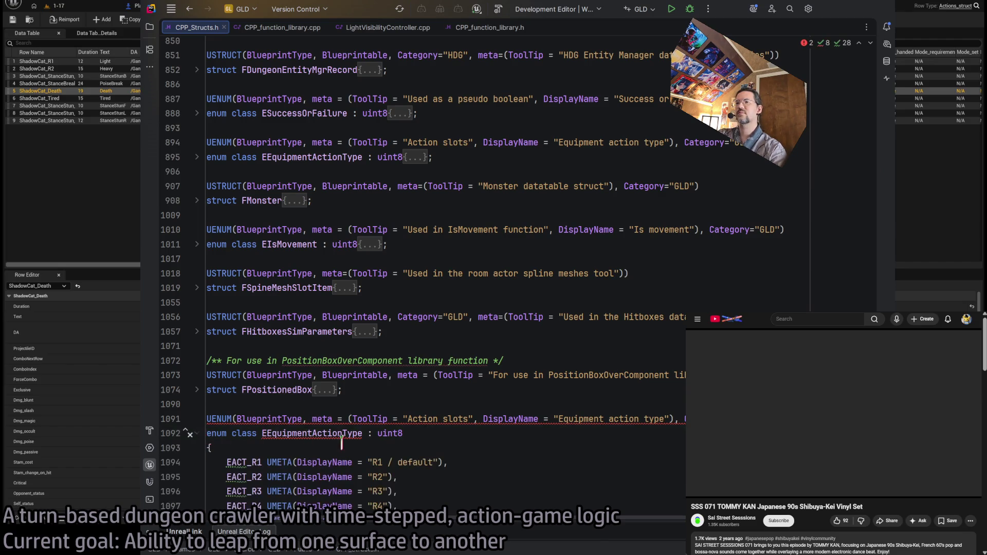
click(352, 288)
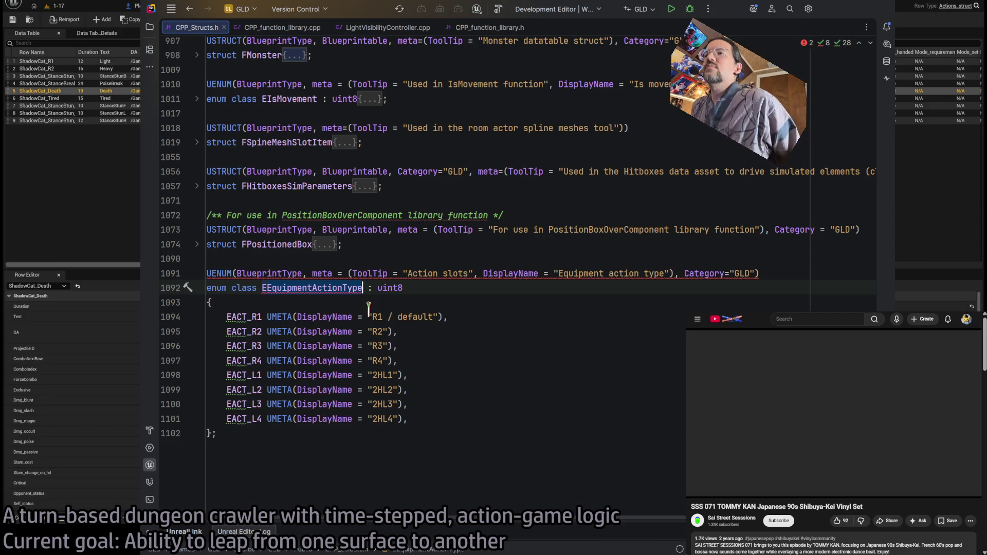
ctrl+scroll(368, 309, up, 3)
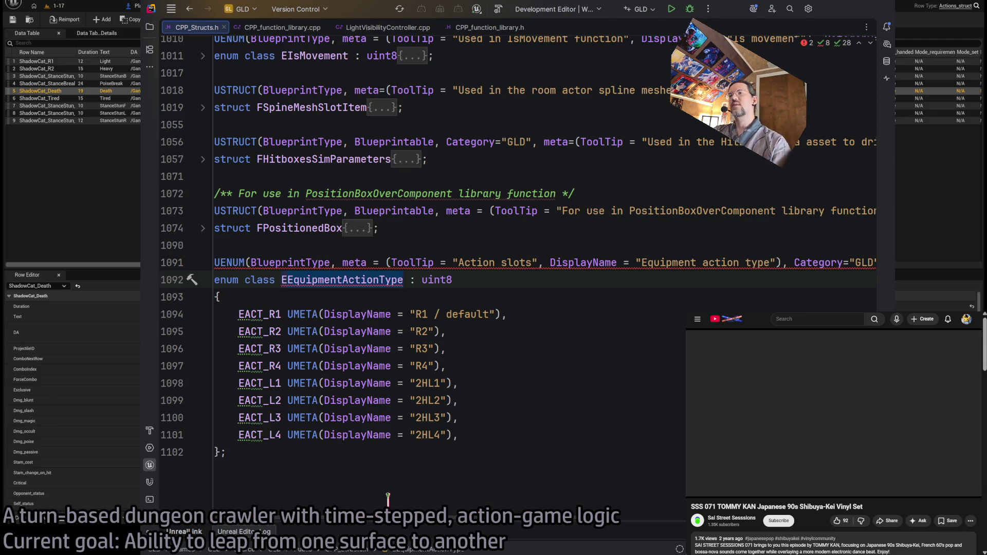
Rename the copy to ESpecialAction and make its first value ESP_None with display name Normal.
text(ESpoise)
key(BackSpace)
key(BackSpace)
key(BackSpace)
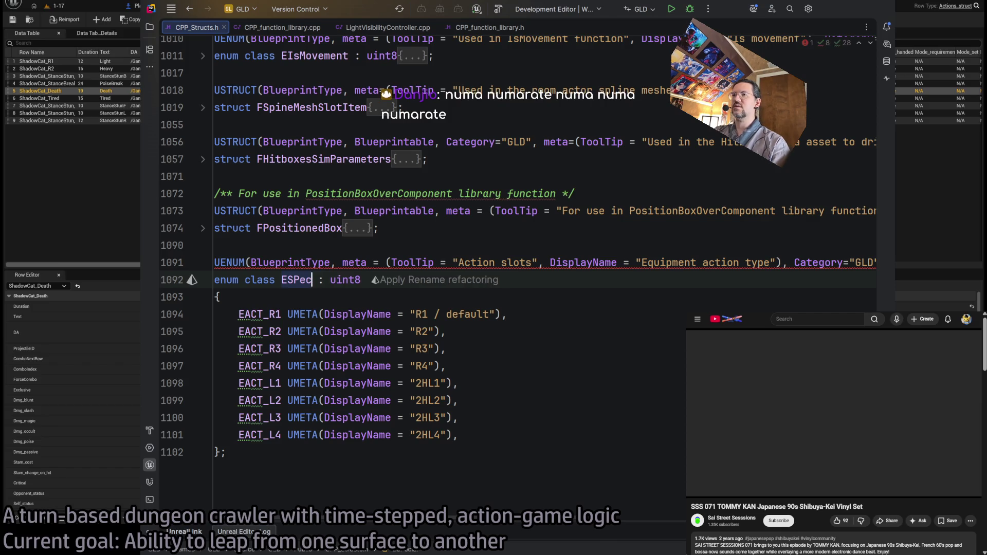
text(ecialAction)
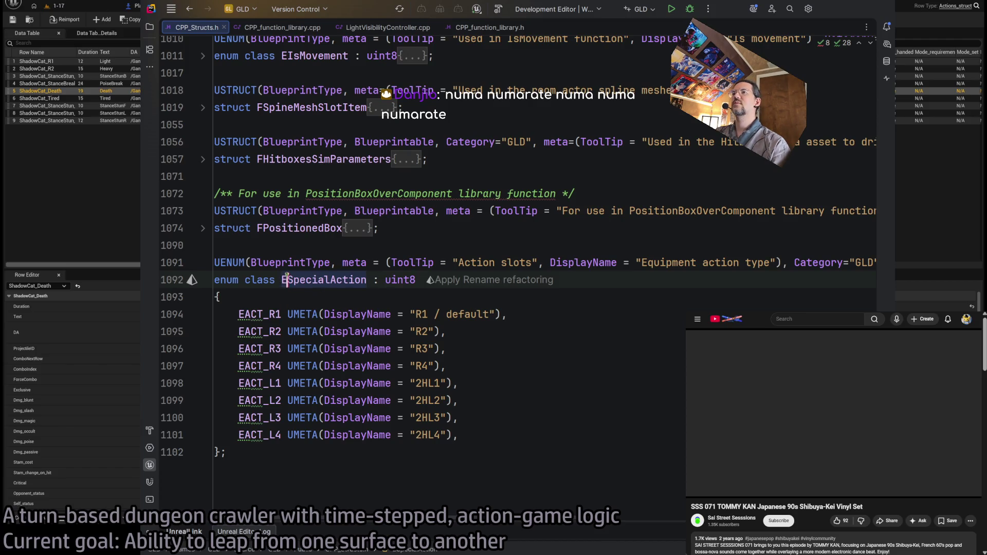
click(250, 314)
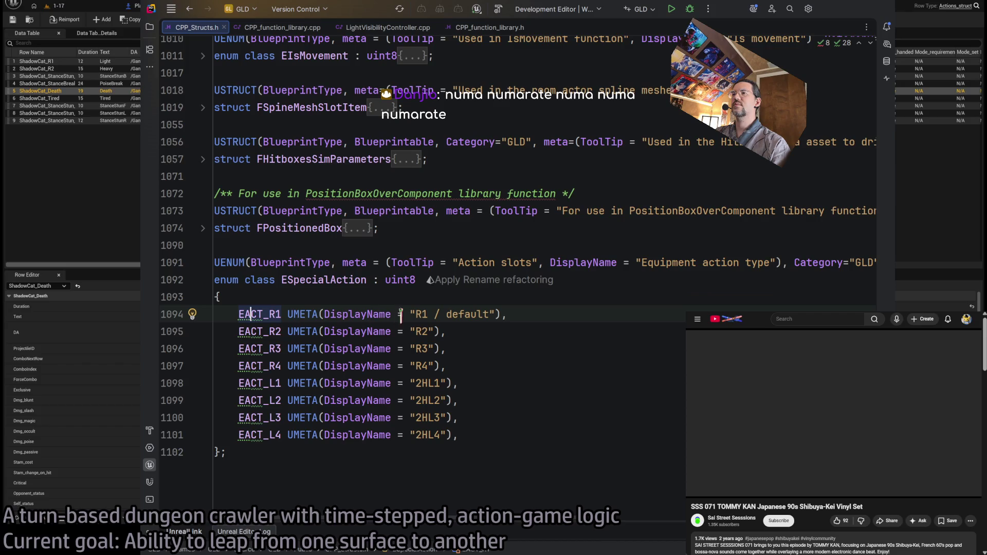
text(ESP_None)
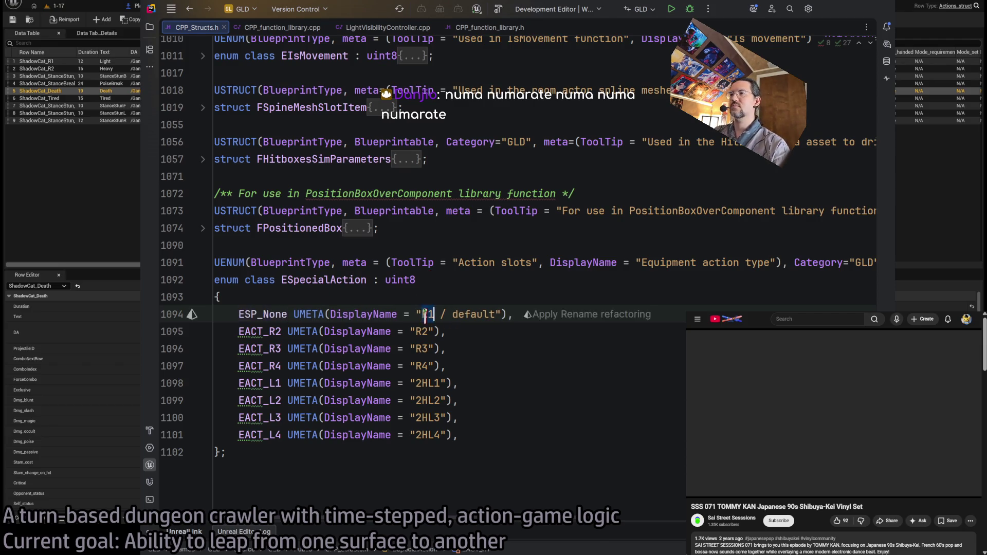
scroll(430, 316, up, 2)
drag(426, 401, 495, 401)
scroll(514, 453, down, 2)
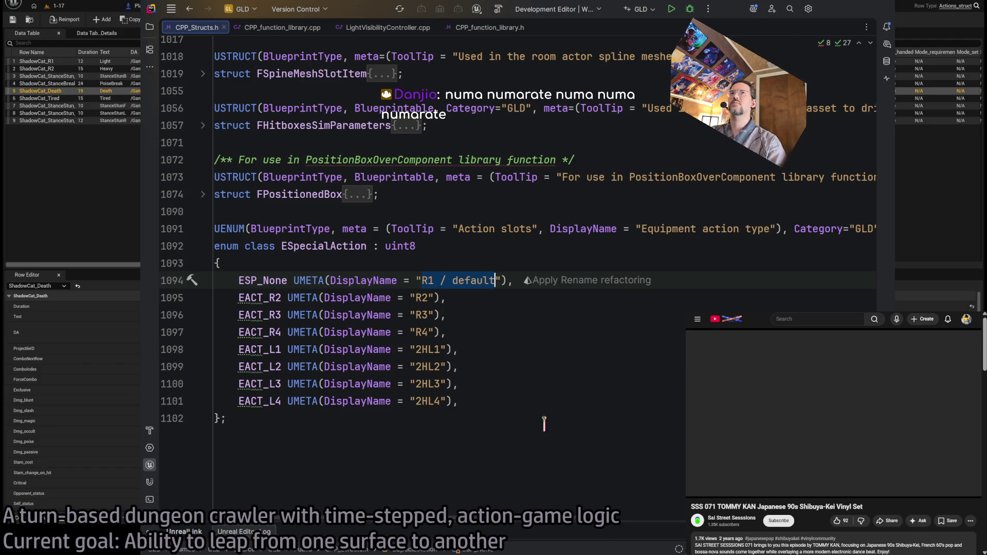
text(Normal)
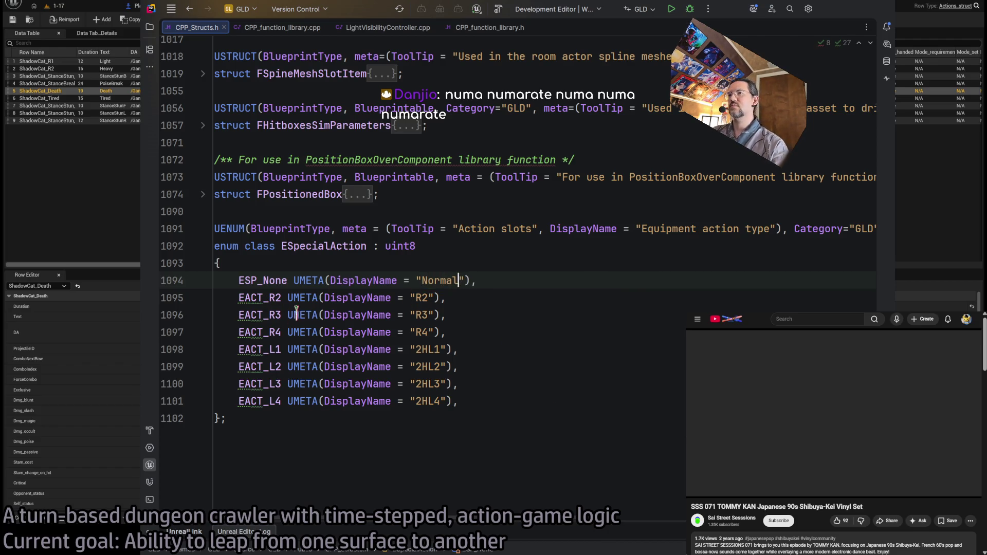
Change the second value to ESP_Leap (Leap) and delete the leftover EACT_R3 to EACT_L4 values.
double_click(248, 297)
text(ESP)
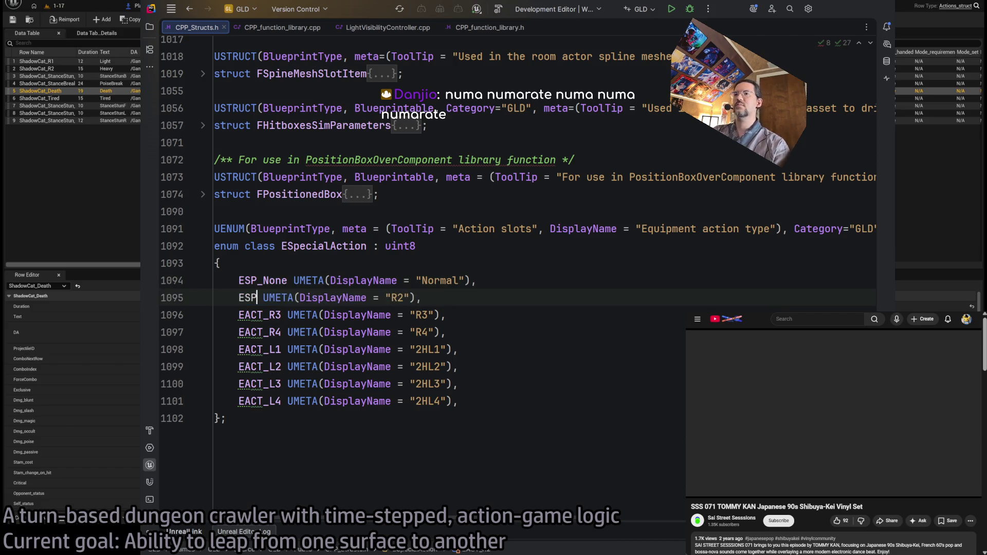
text(_)
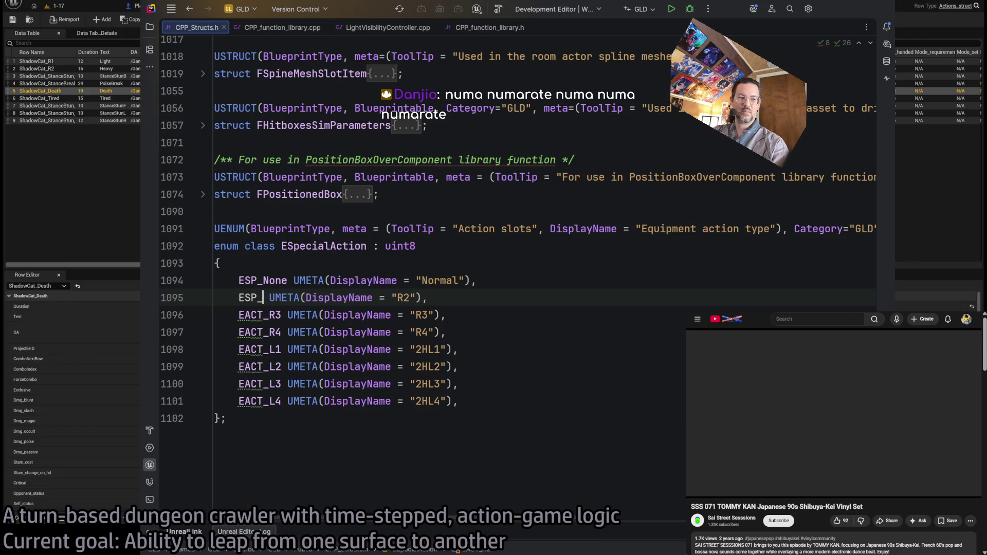
text(Leap)
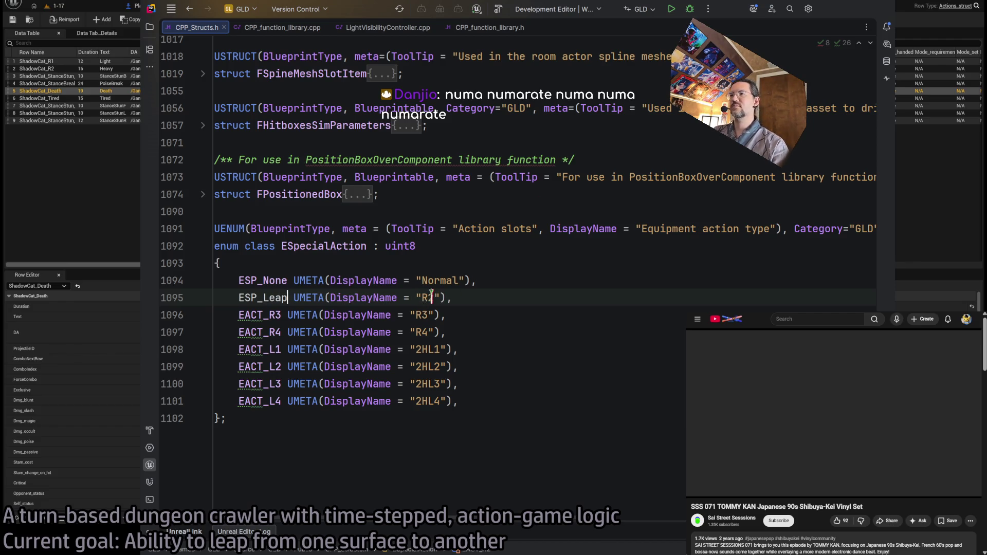
double_click(432, 297)
text(ap)
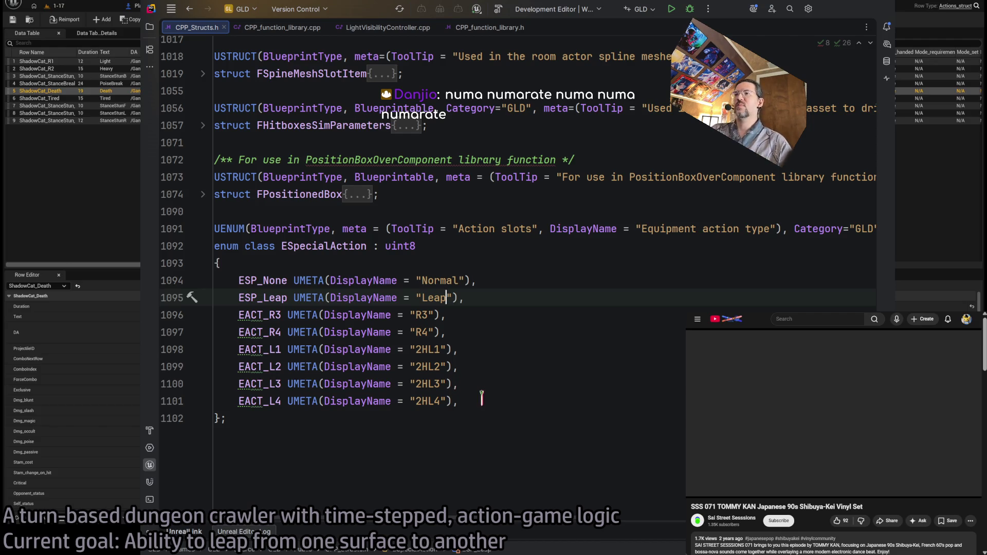
mouse_move(481, 399)
mouse_down()
mouse_move(206, 308)
mouse_move(203, 328)
mouse_up()
key(BackSpace)
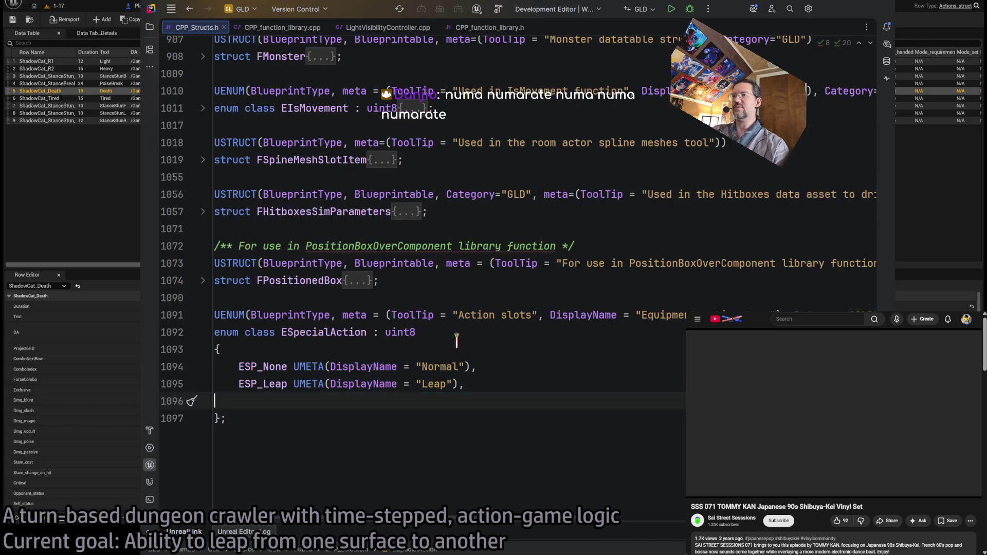
key(Delete)
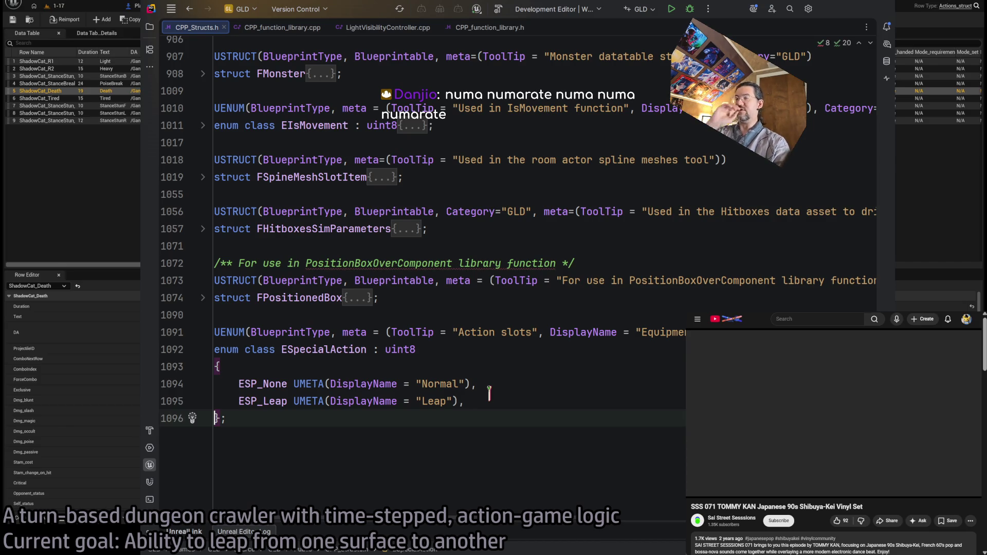
key(Left)
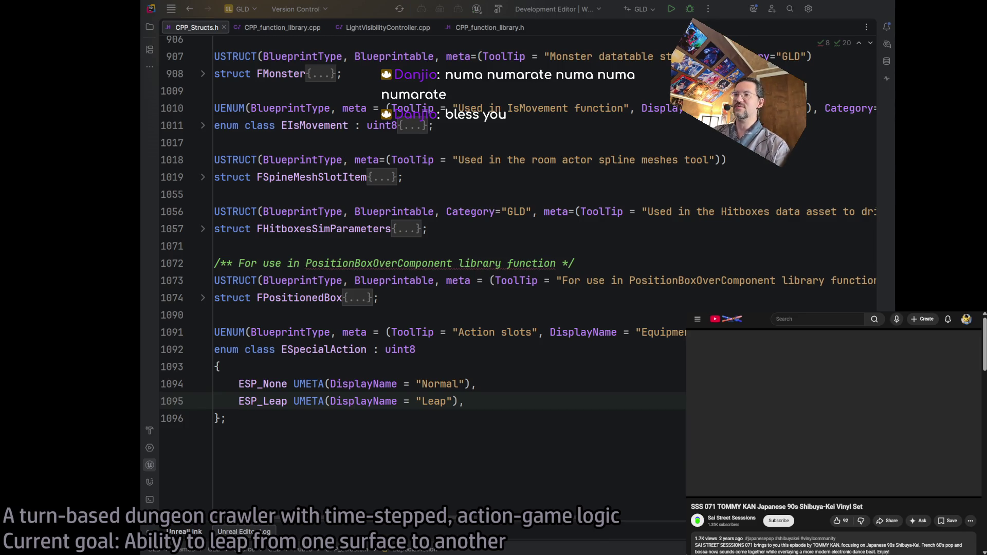
Select the finished ESpecialAction enum and start a project build with Ctrl+Shift+B.
click(386, 433)
key(alt+Up)
key(alt+Up)
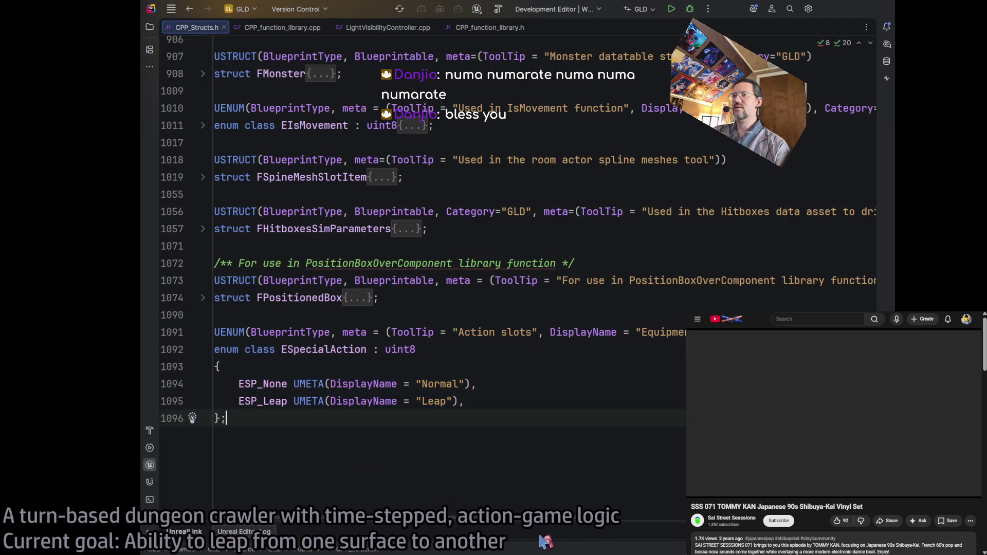
key(Escape)
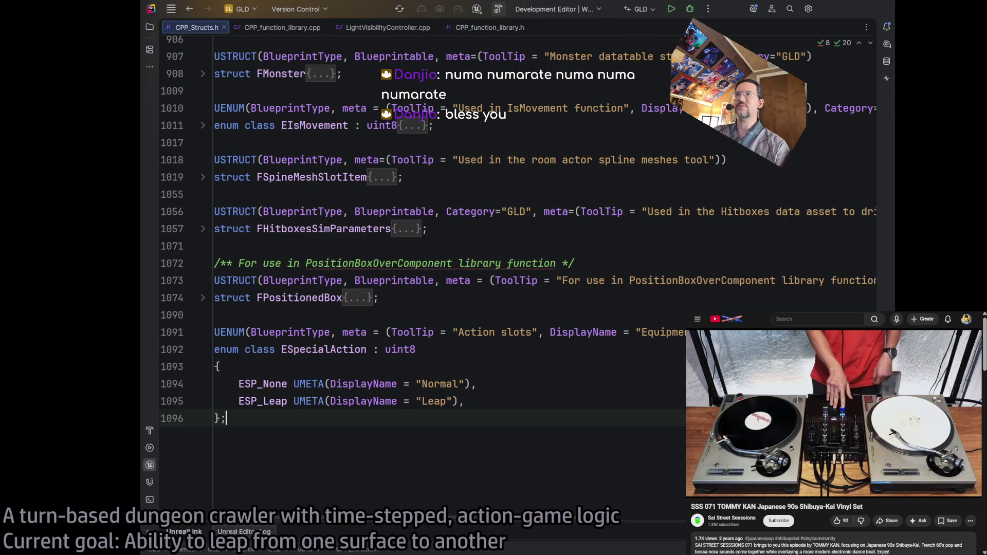
key(ctrl+shift+b)
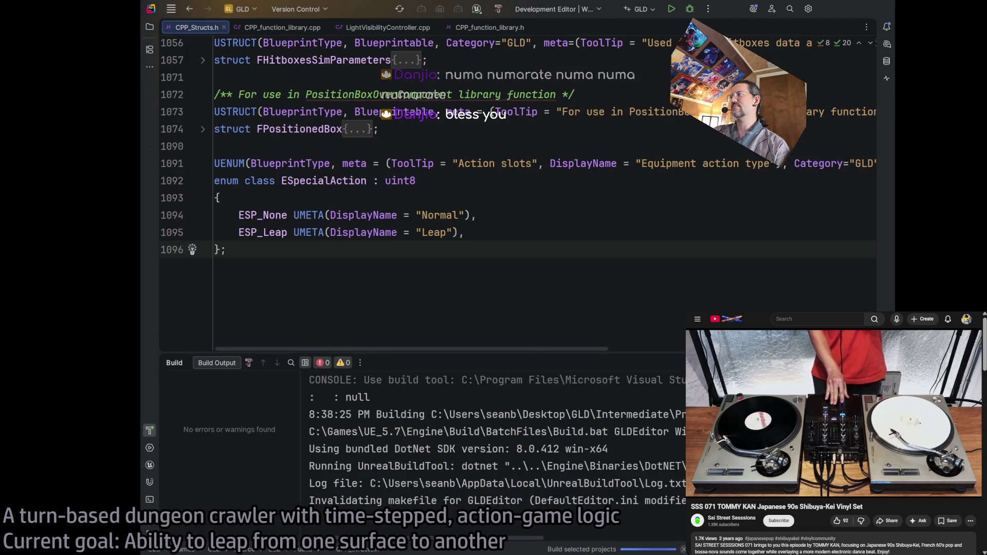
Confirm the ESpecialAction build succeeded in the build output, then close the Build panel.
key(shift+Escape)
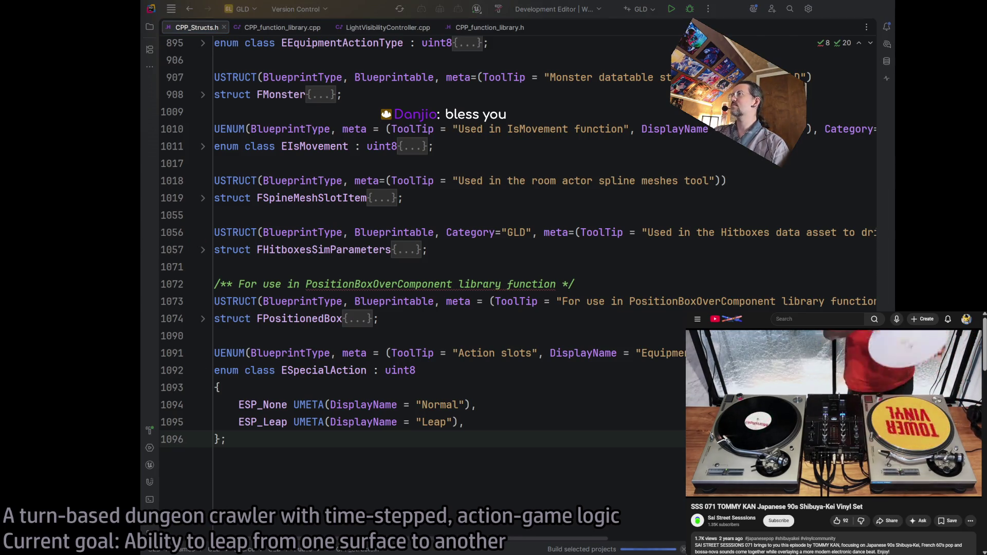
click(604, 424)
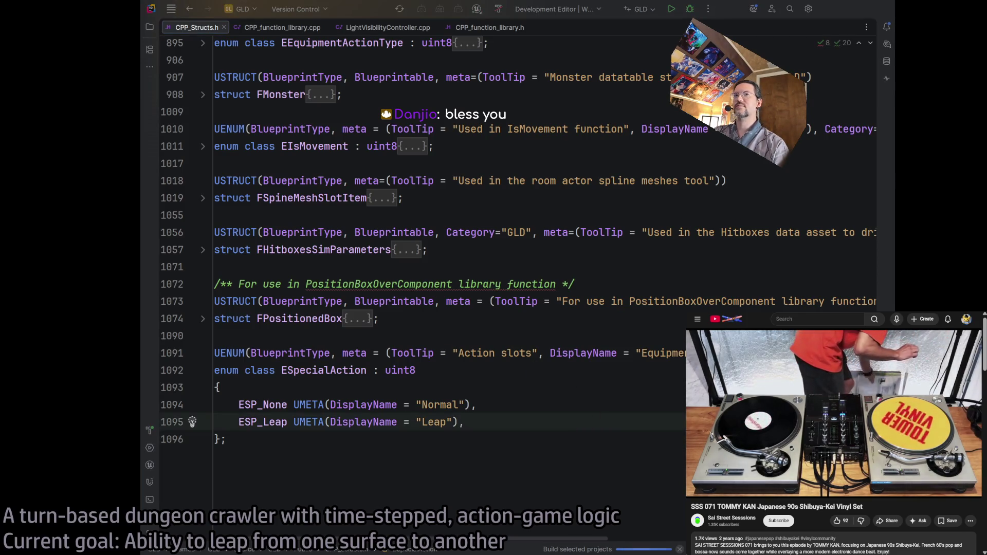
key(Down)
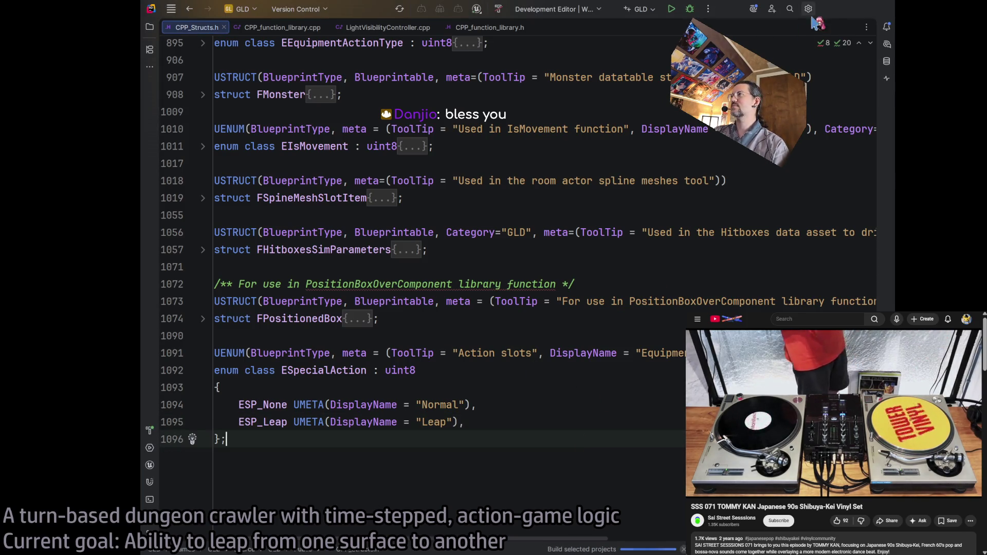
click(830, 13)
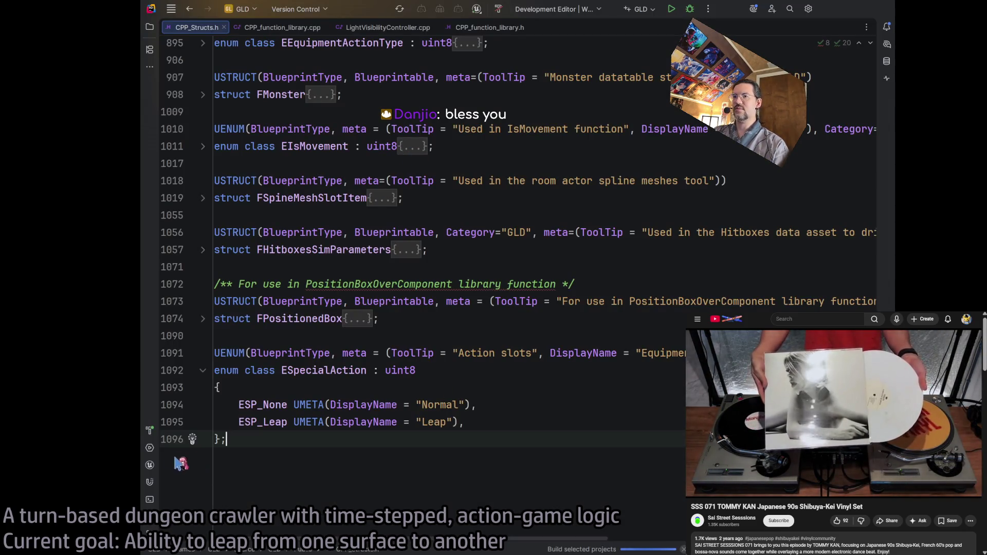
click(150, 430)
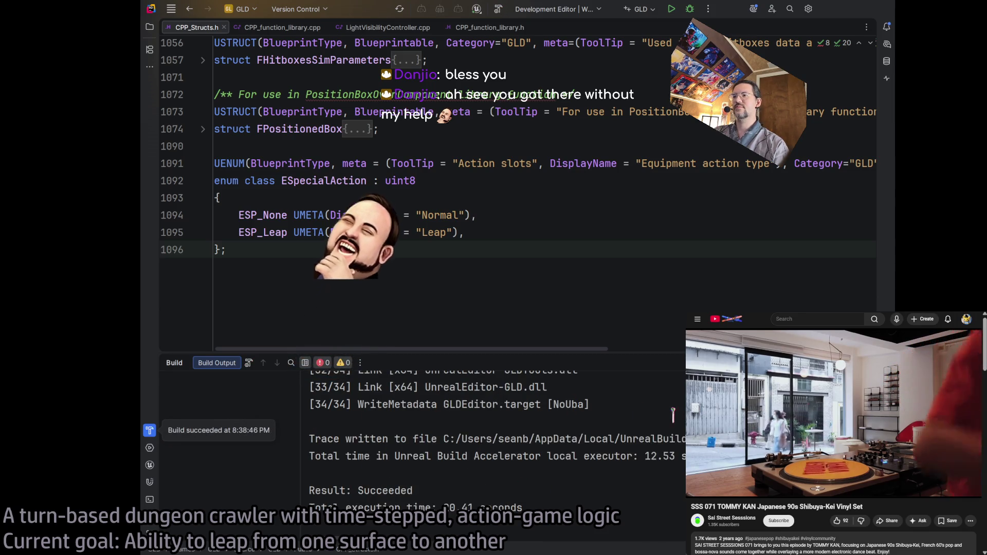
key(Escape)
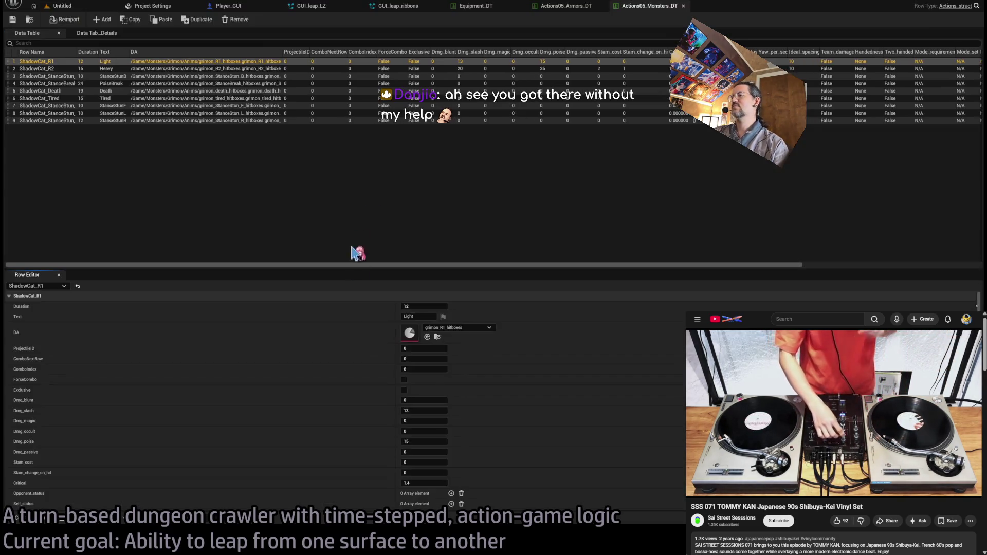
Close the GUI_leap_ribbons, GUI_leap_LZ and other leftover asset tabs plus Project Settings.
click(386, 8)
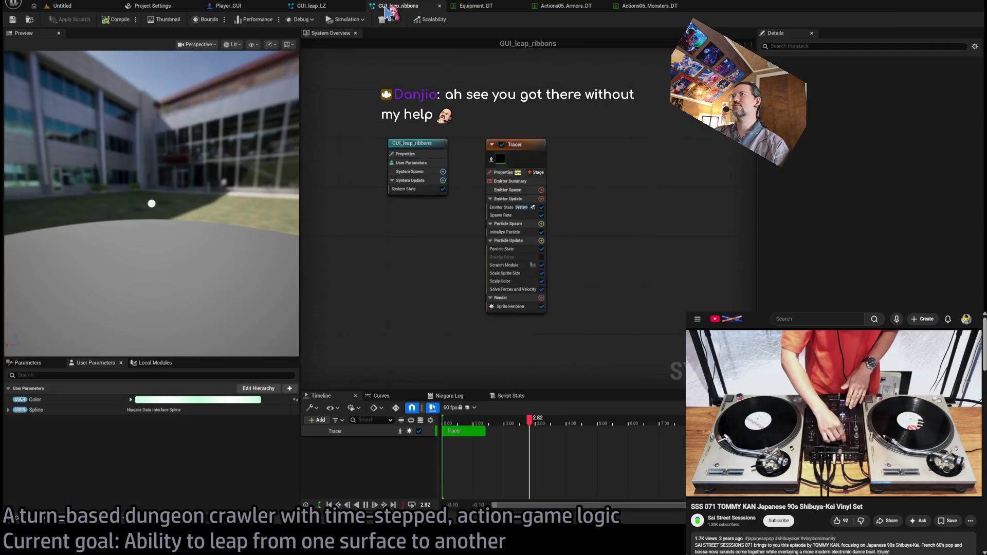
middle_click(386, 8)
middle_click(329, 6)
click(238, 6)
click(165, 6)
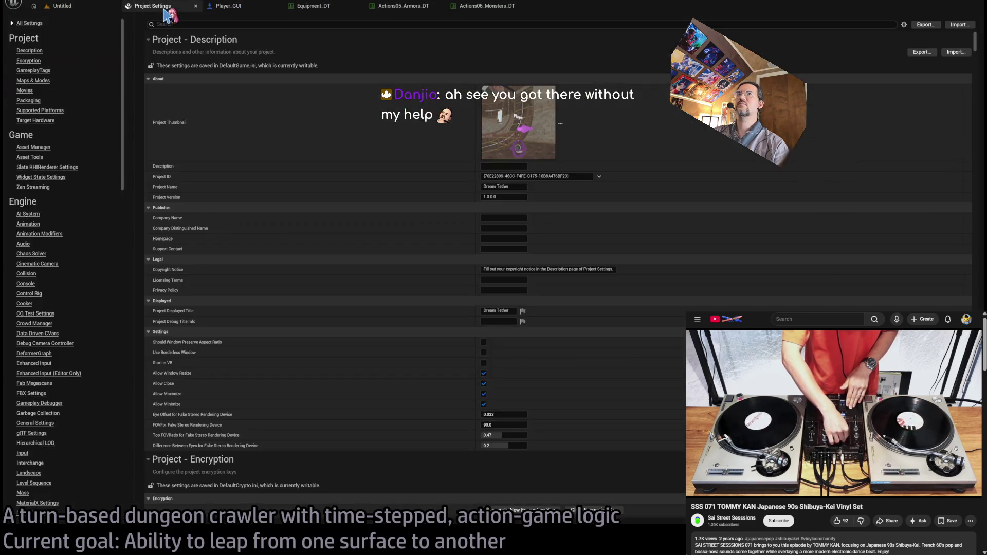
middle_click(164, 8)
Open Actions05_Armors_DT's Actions_struct row type, then return to the ESpecialAction code in Rider.
click(406, 6)
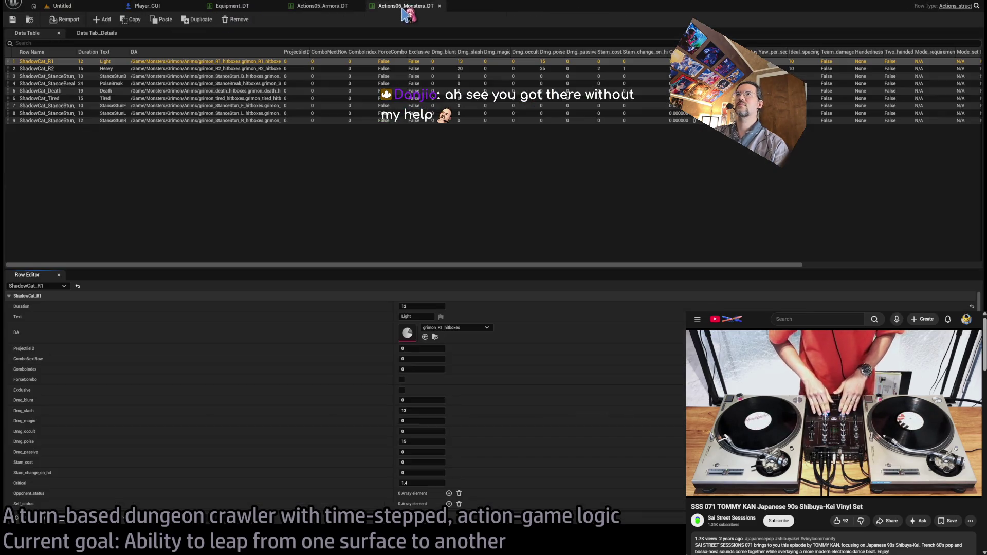
click(322, 8)
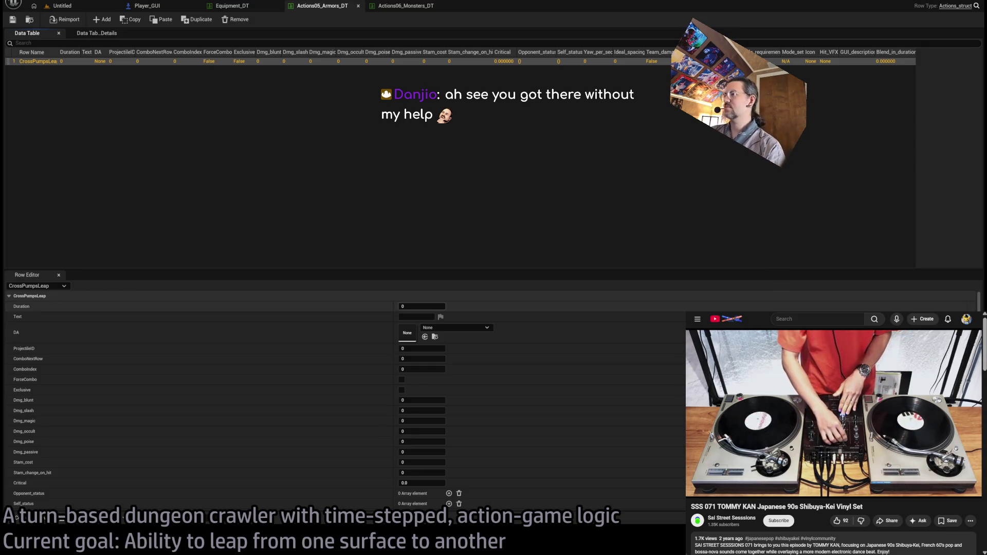
mouse_move(706, 489)
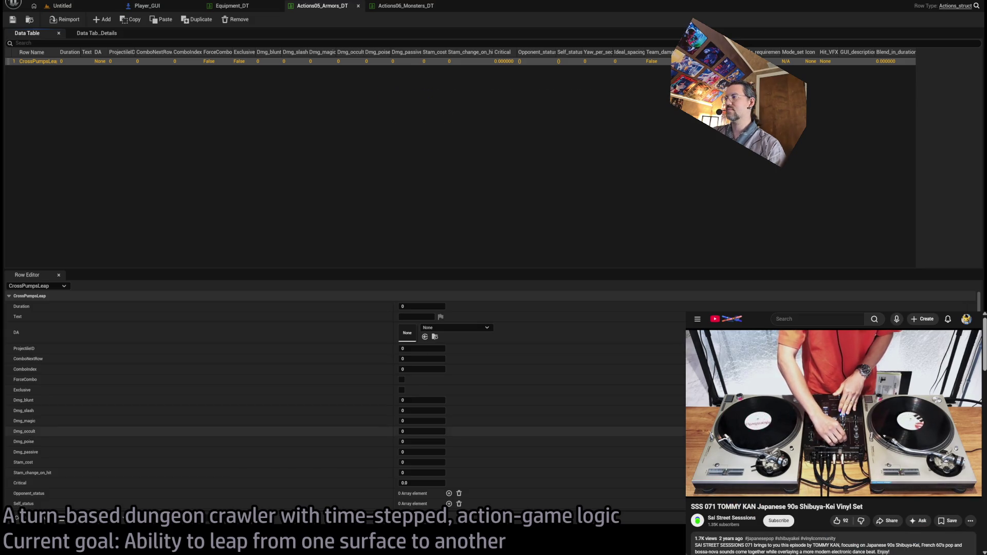
click(392, 110)
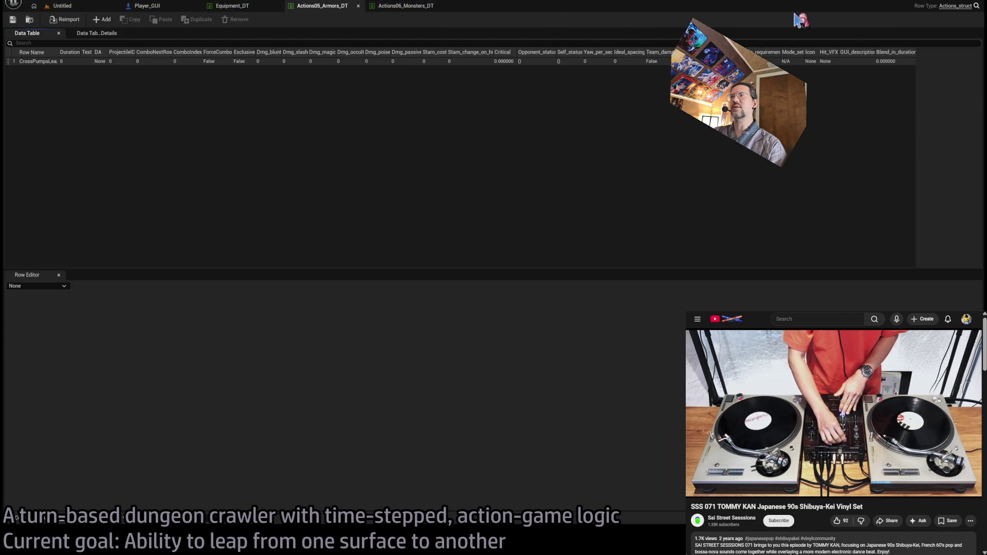
click(959, 7)
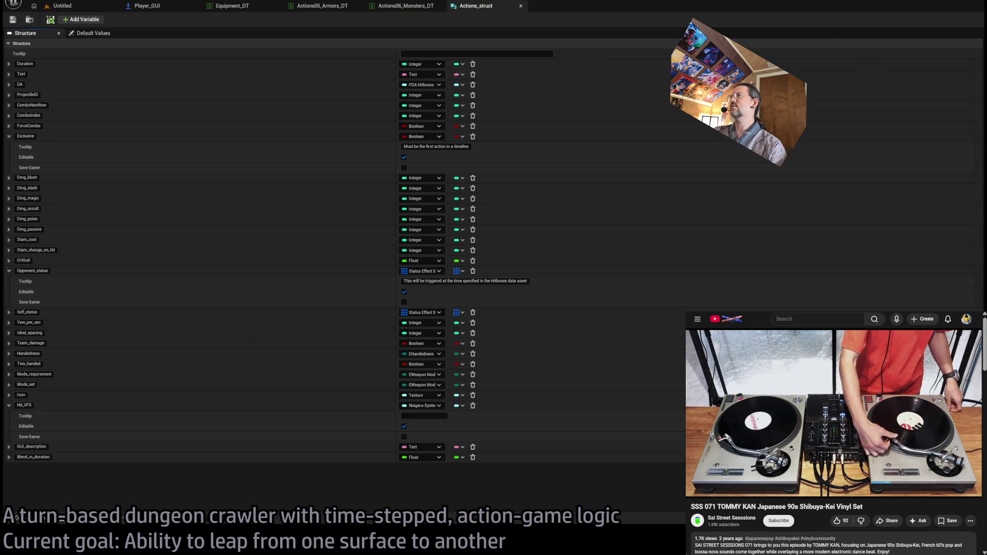
click(978, 4)
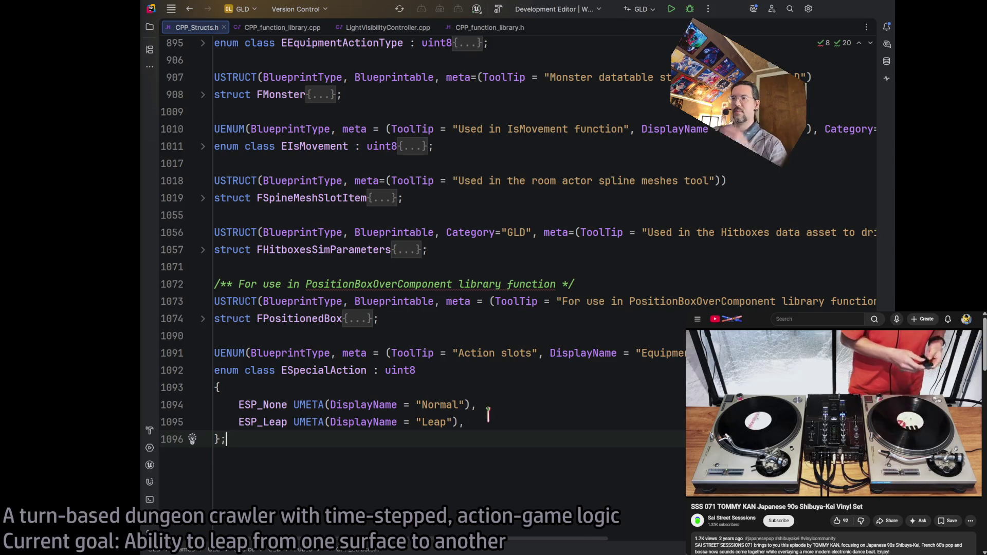
click(496, 421)
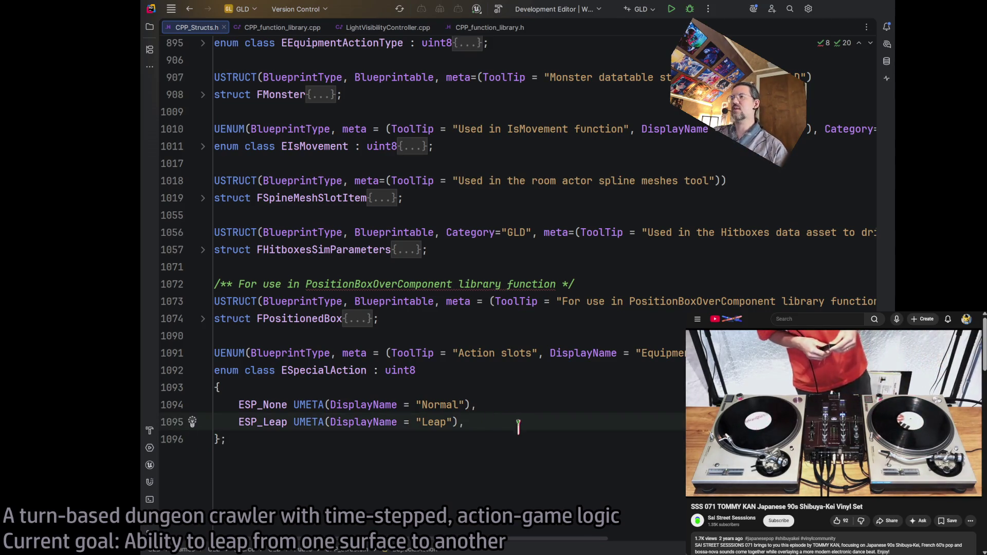
Add an ESP_Death entry with display name Death after the Leap entry.
key(Return)
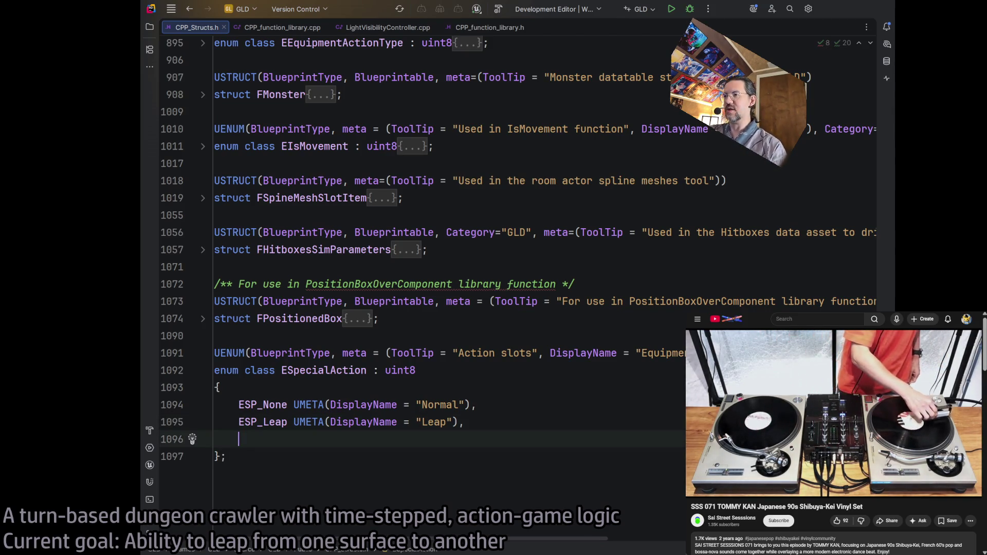
text(ESP_Death)
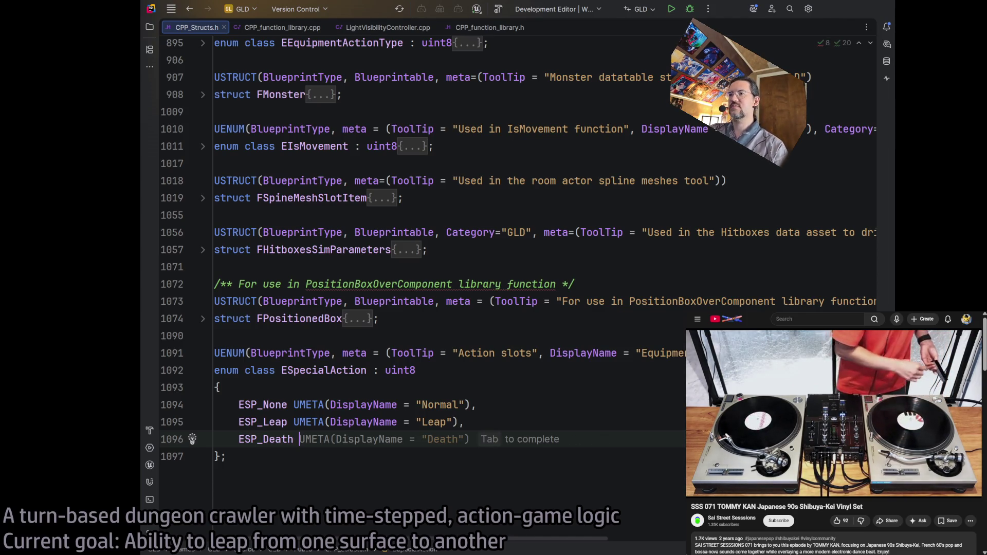
key(Tab)
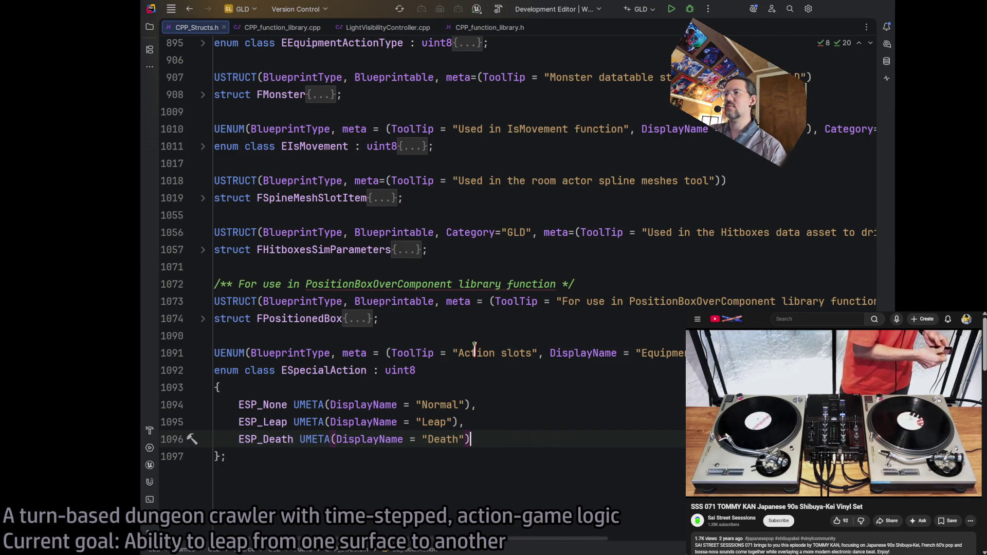
Change the UENUM tooltip to "For use in Action datatables".
drag(474, 351, 506, 349)
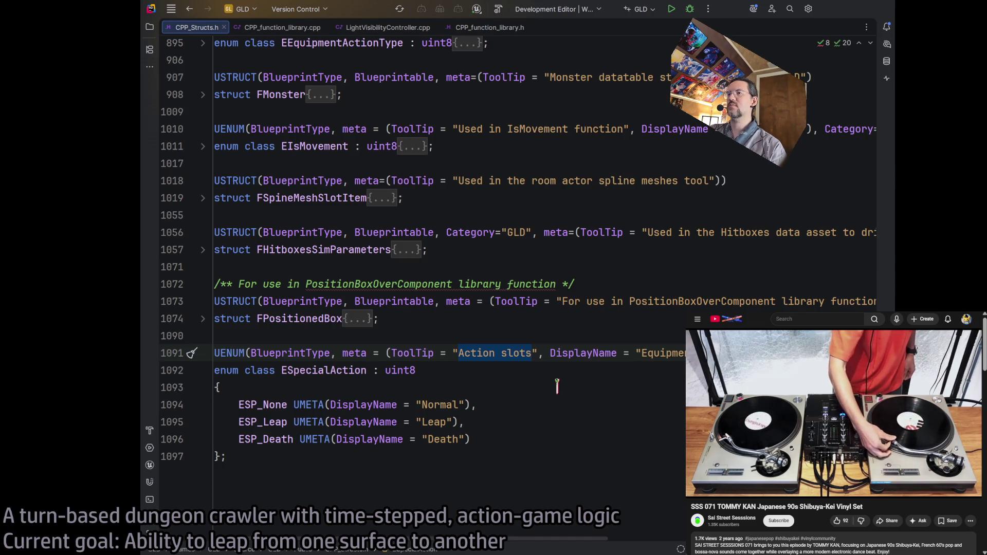
text(Special Action ()
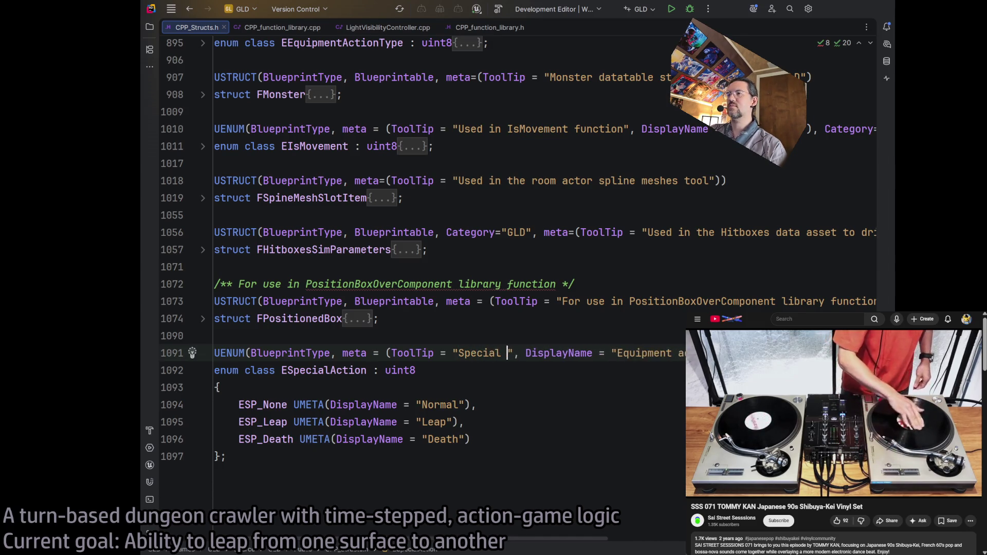
text(for)
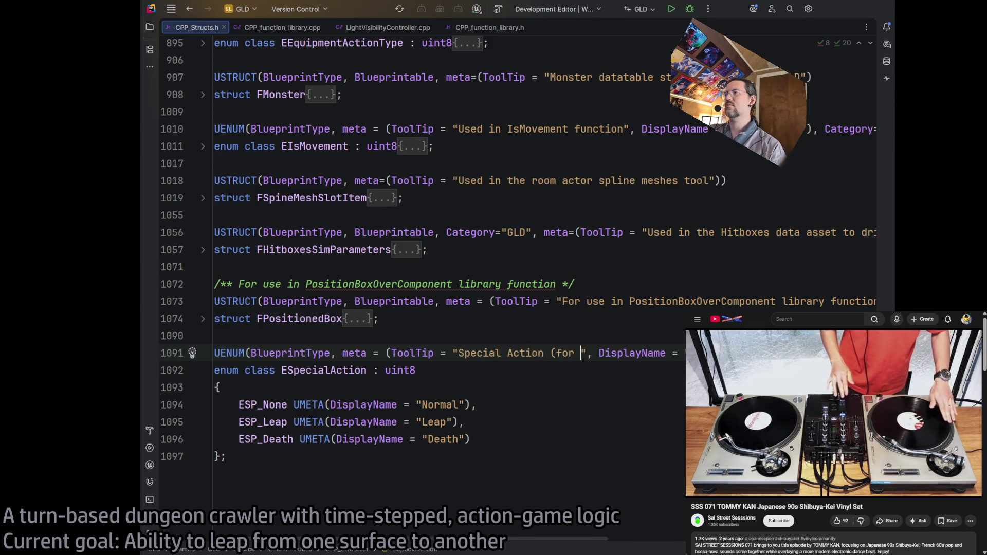
key(BackSpace)
key(BackSpace)
key(BackSpace)
text(for use in)
key(BackSpace)
key(BackSpace)
key(BackSpace)
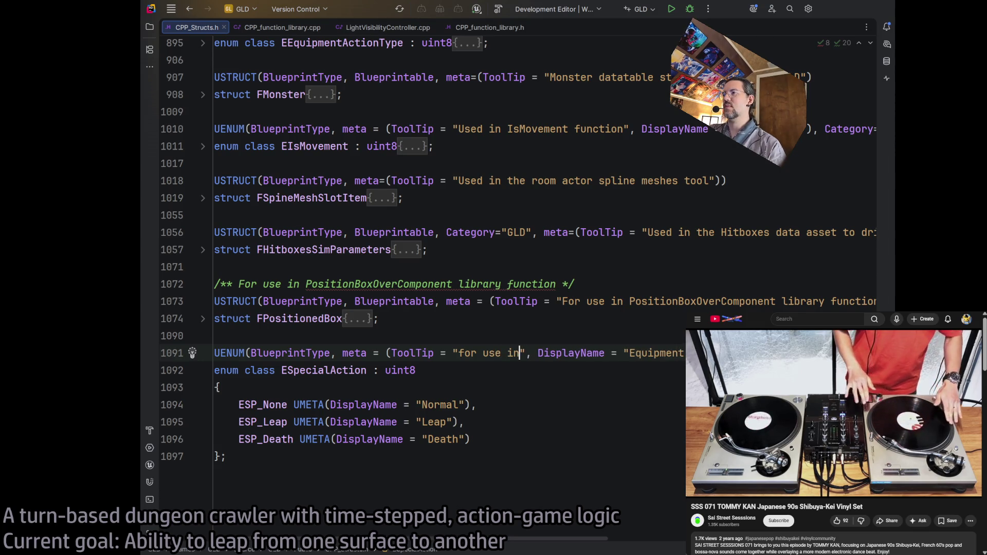
key(BackSpace)
text(For use in )
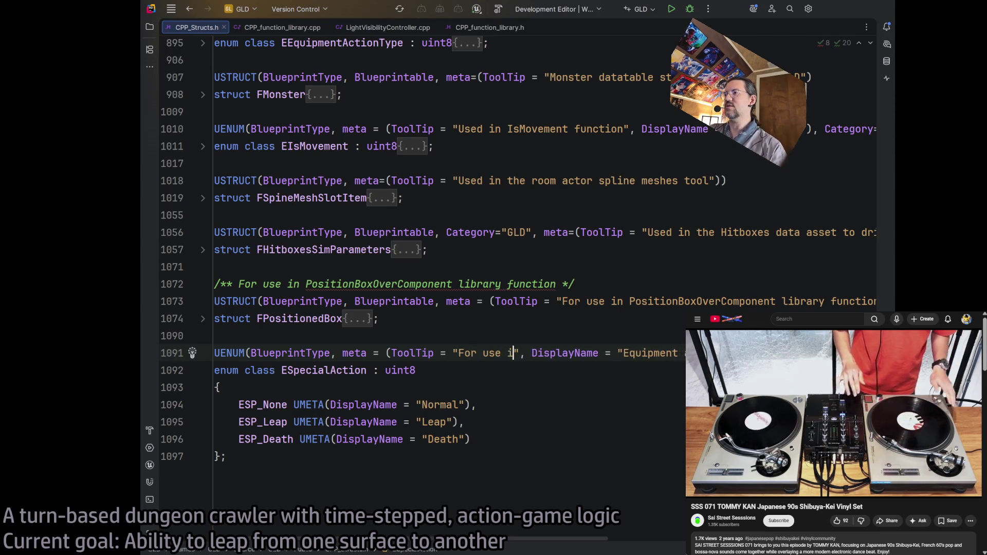
text(Actions)
key(BackSpace)
text(DT)
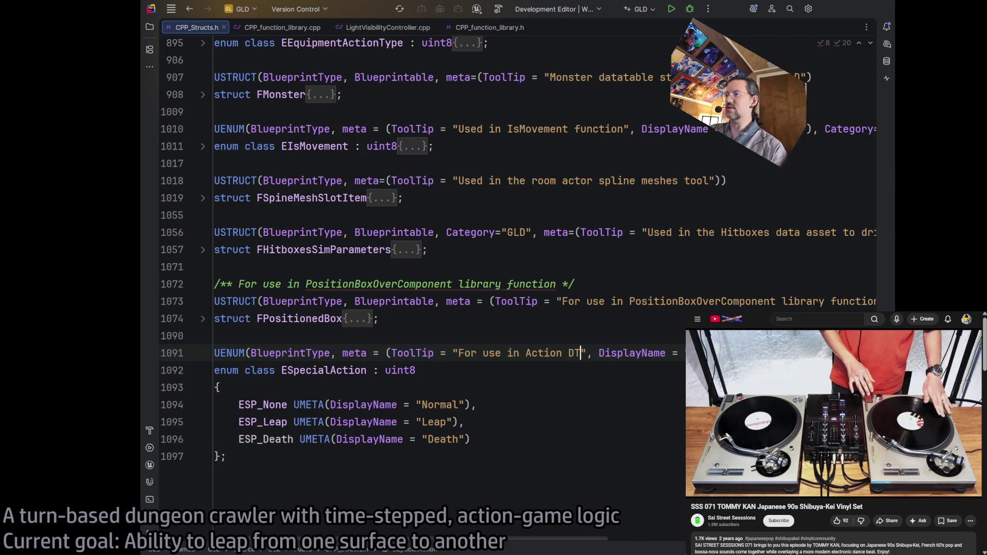
scroll(569, 528, right, 5)
double_click(481, 353)
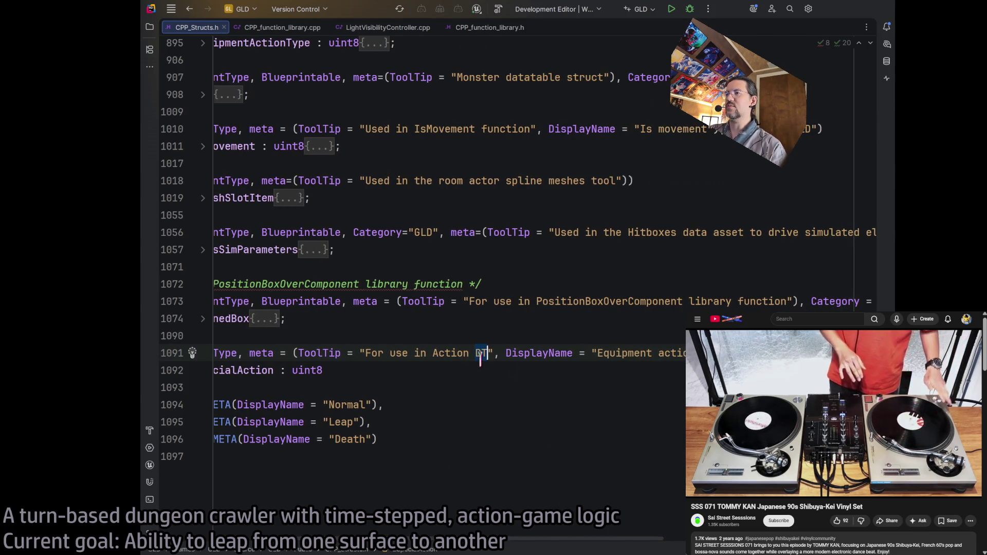
key(BackSpace)
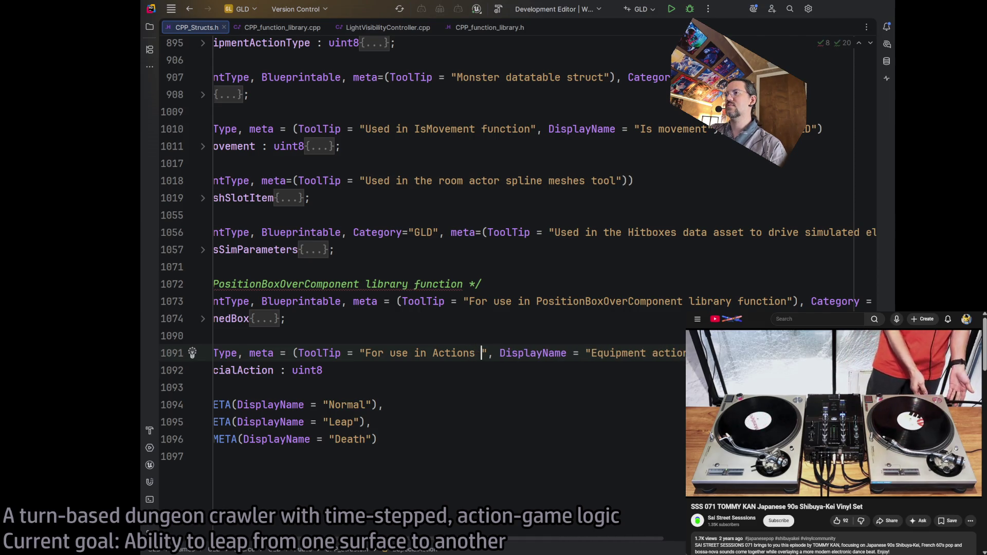
text(datatabl)
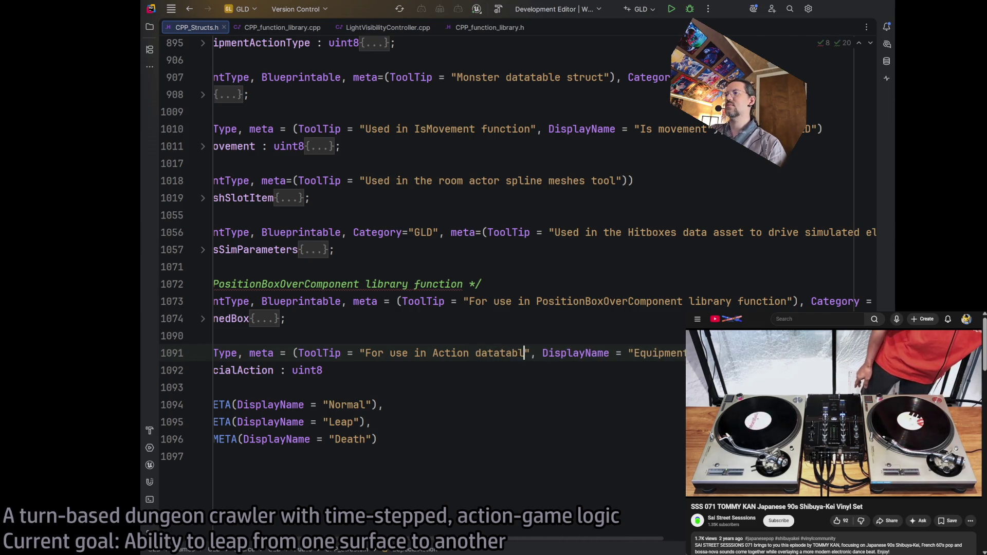
text(es)
scroll(565, 350, right, 3)
Replace the enum's Equipment action type display name with a Special action name and start a rebuild.
click(532, 352)
key(ctrl+shift+Right)
key(ctrl+shift+Right)
key(ctrl+shift+Right)
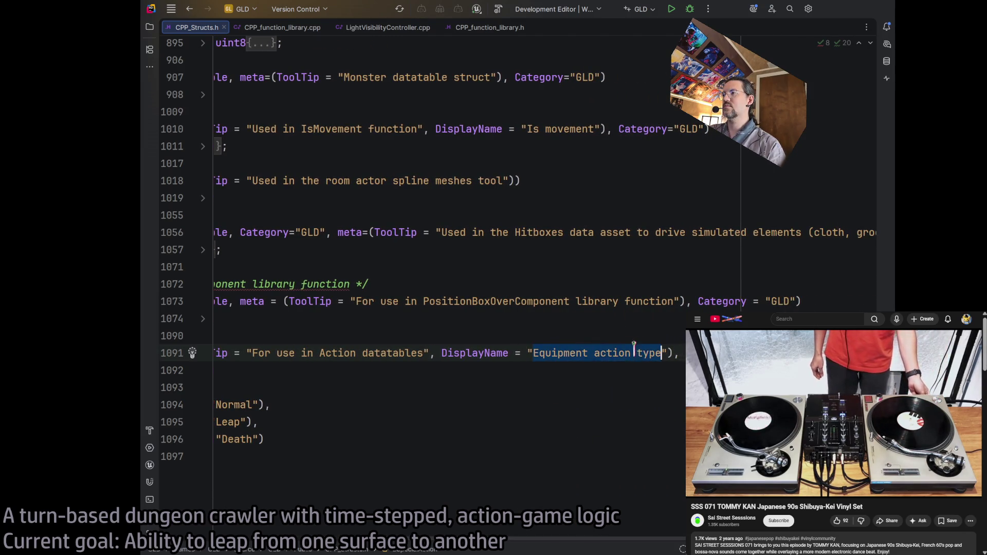
scroll(632, 349, left, 4)
scroll(513, 257, right, 2)
text(Speic)
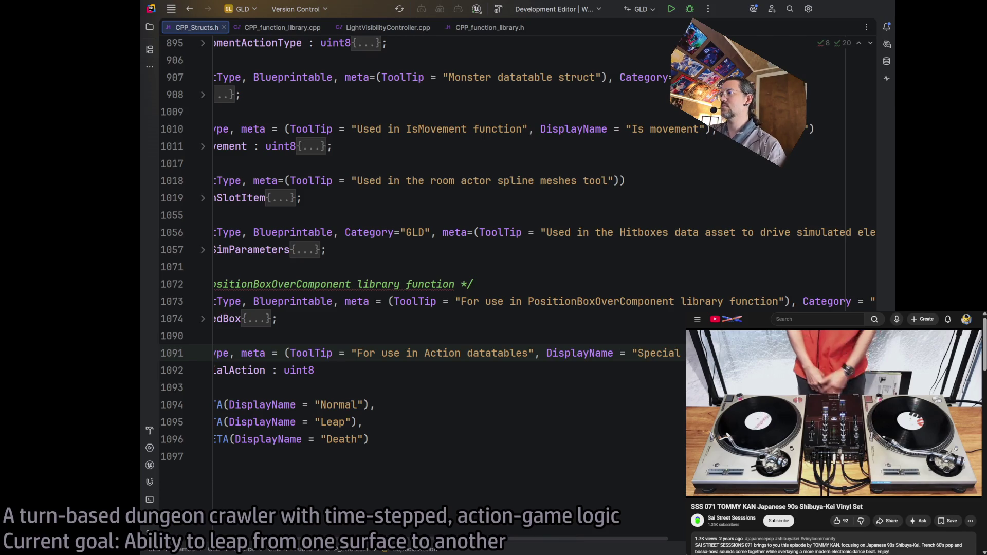
scroll(610, 545, left, 2)
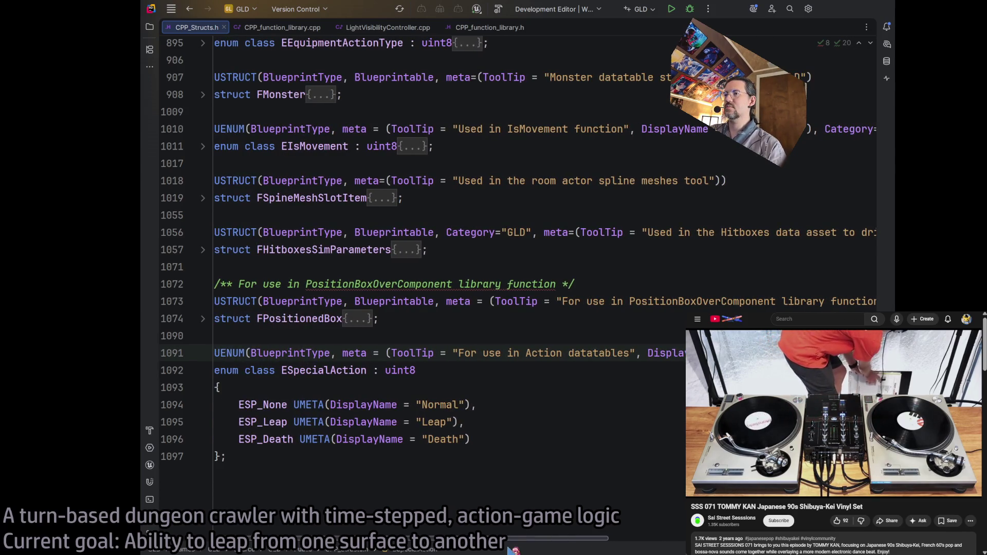
click(506, 372)
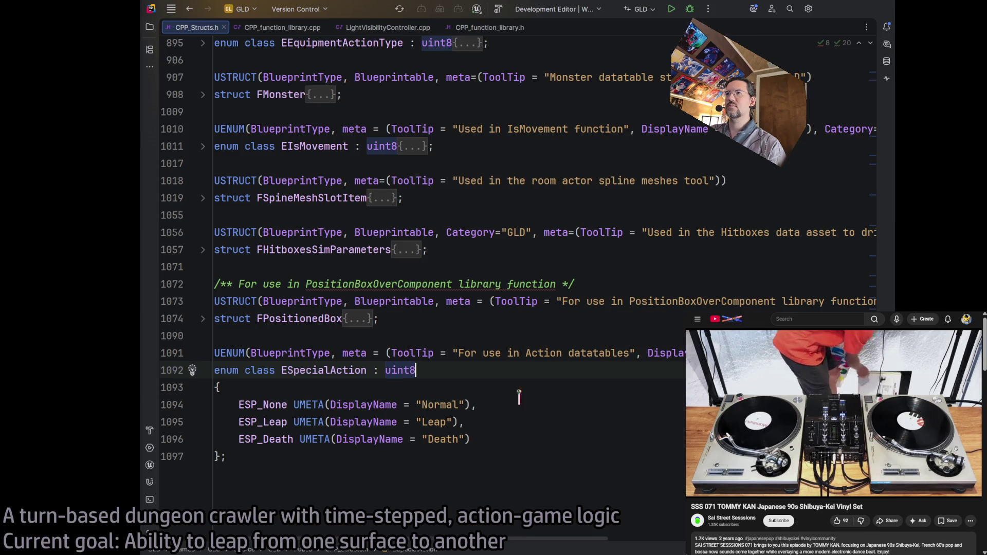
click(498, 9)
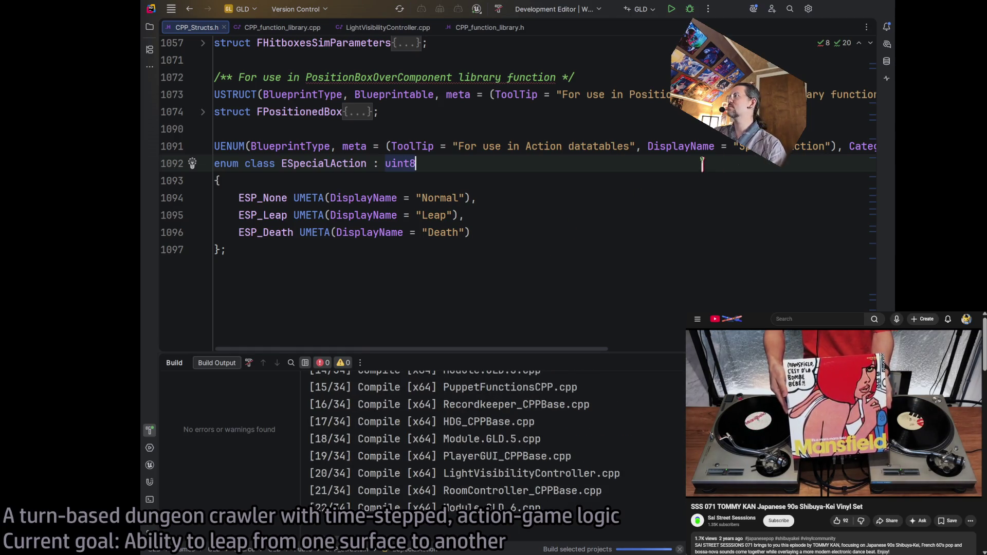
Let the rebuild finish successfully, then switch from Rider back to the Unreal editor.
click(516, 232)
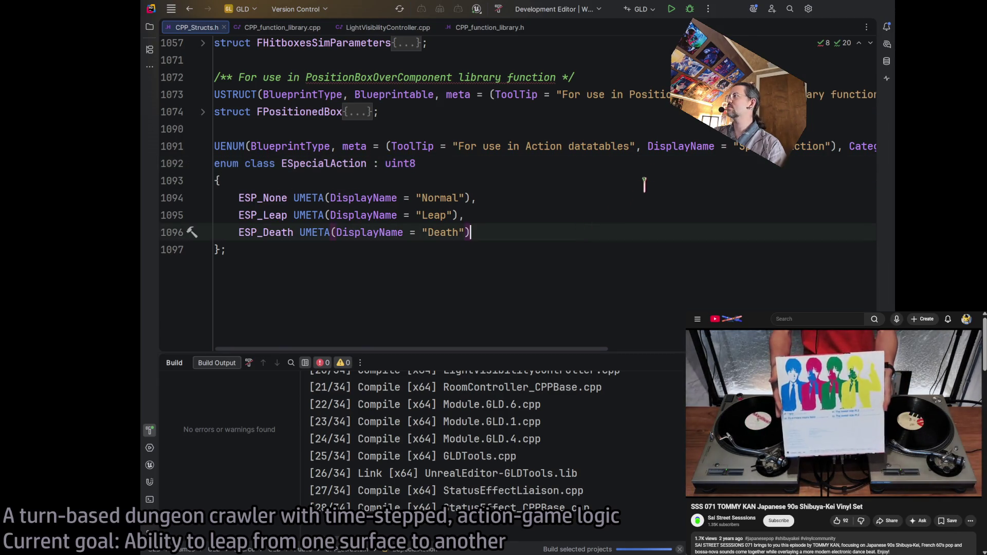
click(833, 12)
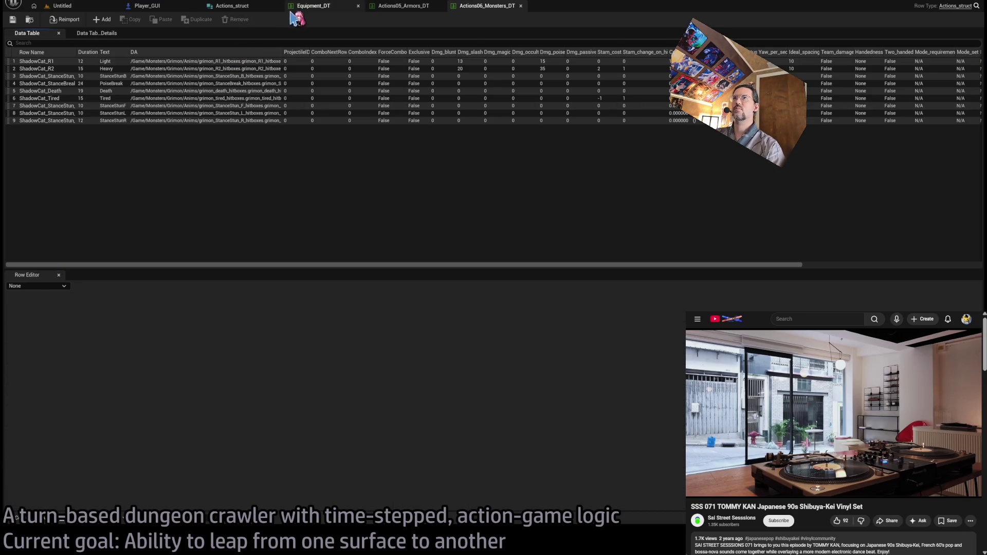
Add MemberVar_129 to Actions_struct and change its type from Boolean to Special Action.
click(232, 5)
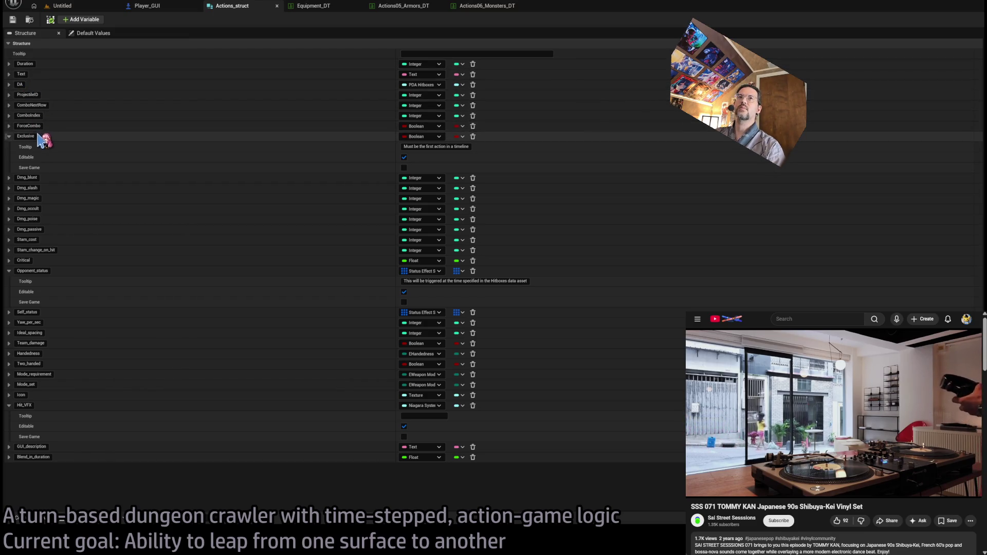
click(9, 137)
click(80, 19)
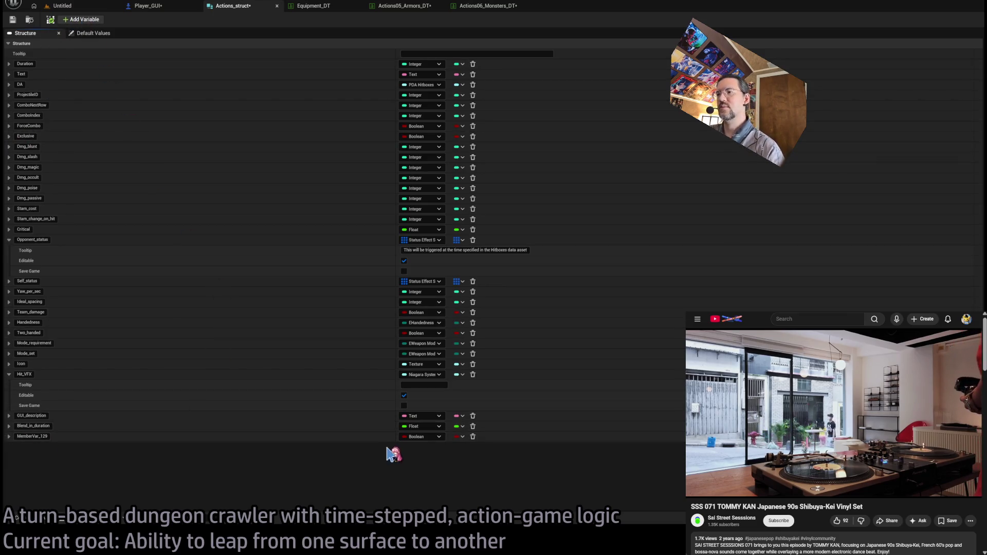
double_click(25, 437)
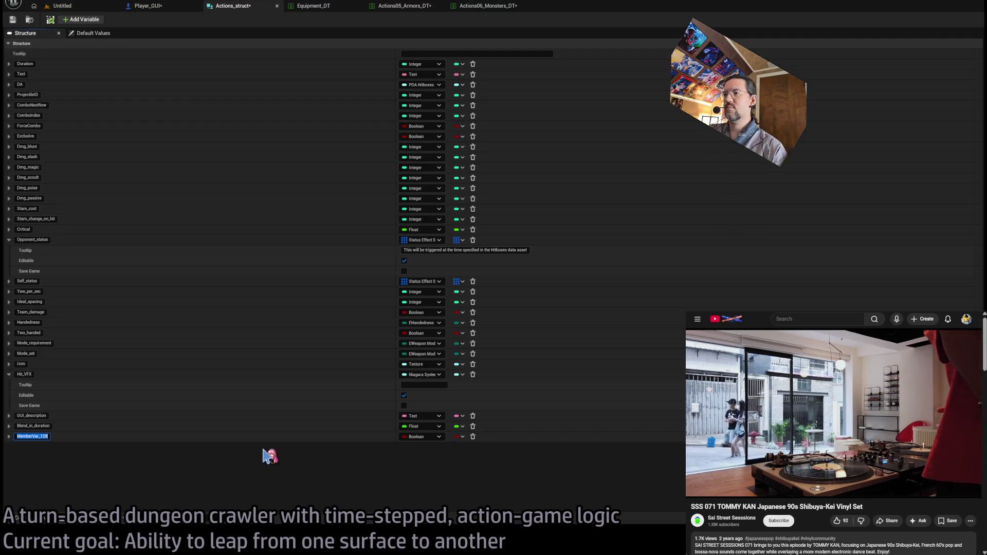
key(Return)
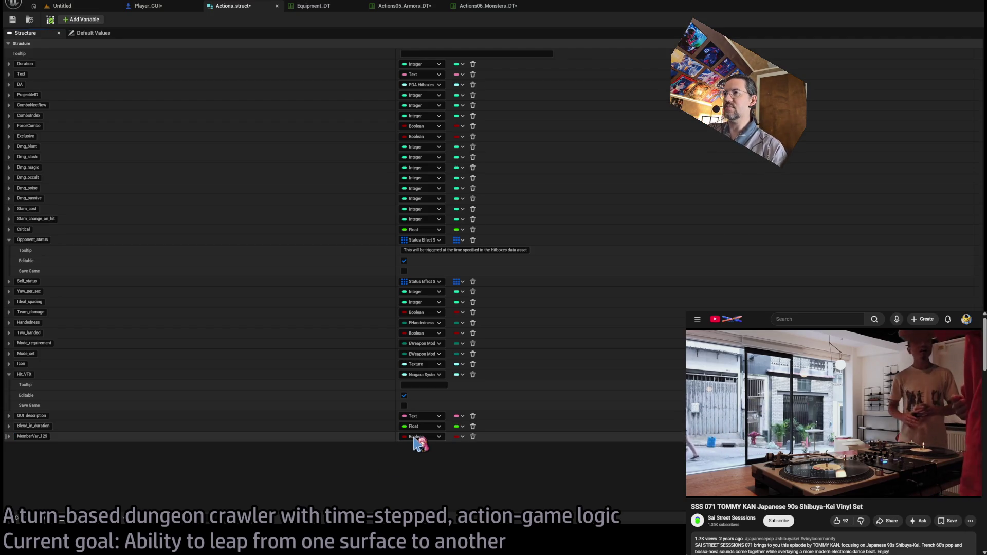
key(ctrl+v)
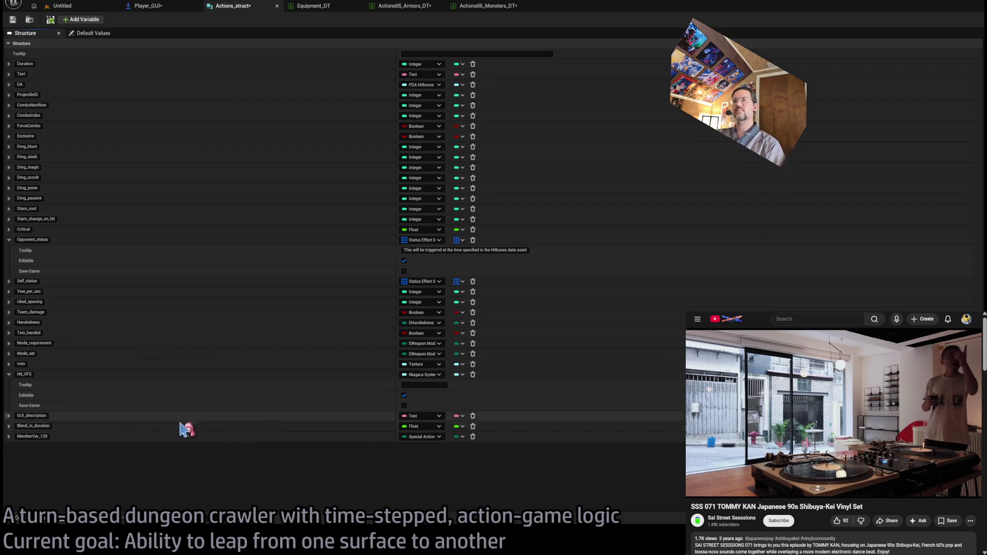
Rename MemberVar_129 to Special_action_type.
double_click(31, 436)
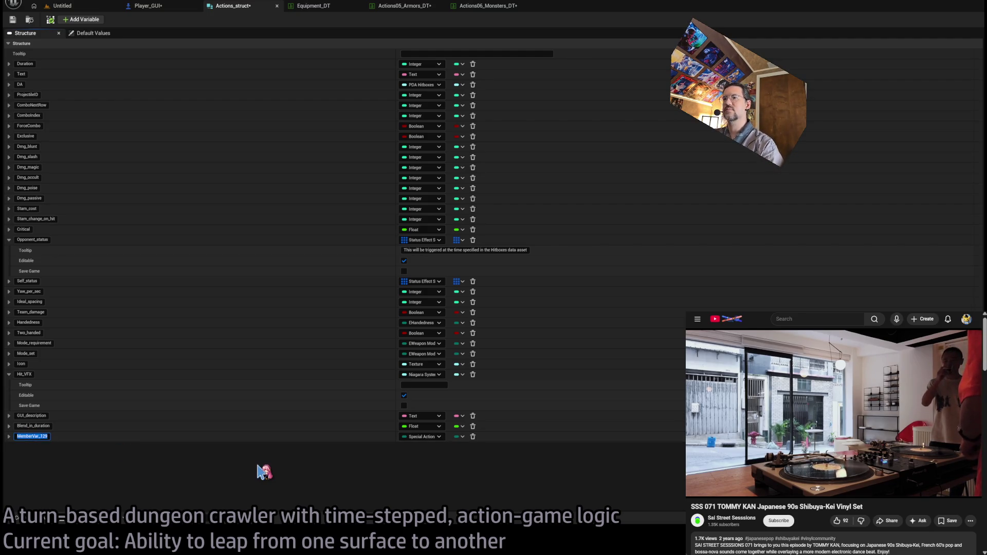
text(Uhh)
text(Special_action_type)
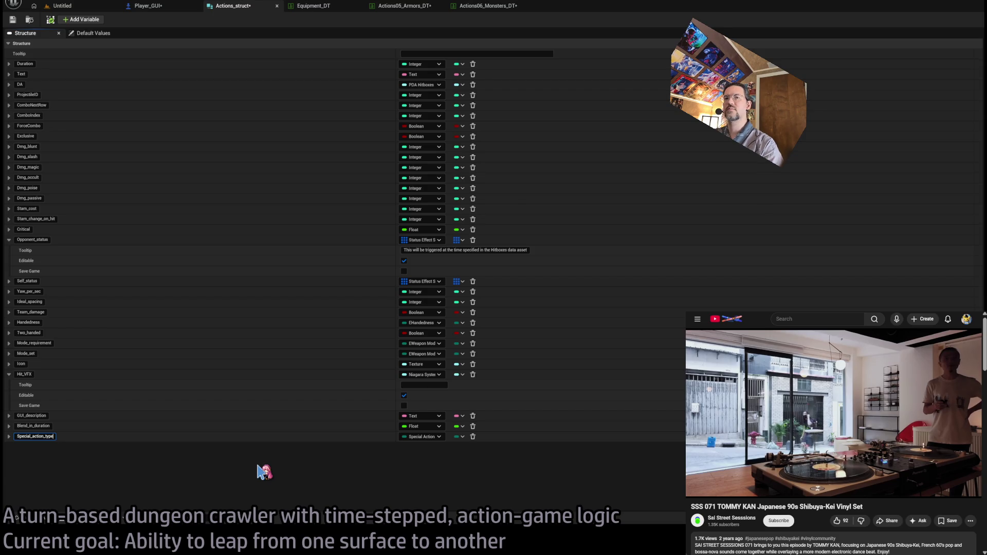
key(Return)
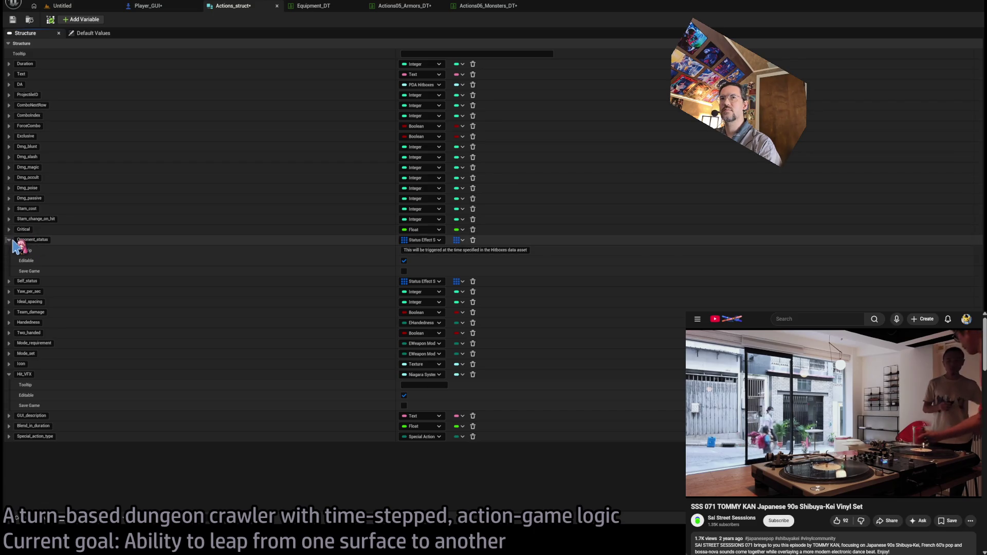
Collapse the Opponent_status and Hit_VFX members and check the ESpecialAction enum source in Rider.
click(8, 240)
click(9, 343)
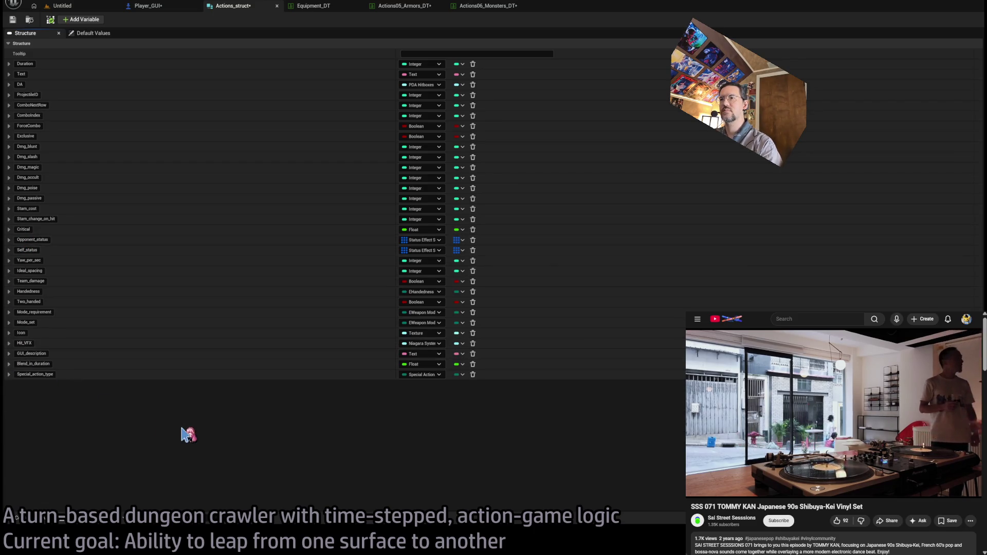
key(alt+Tab)
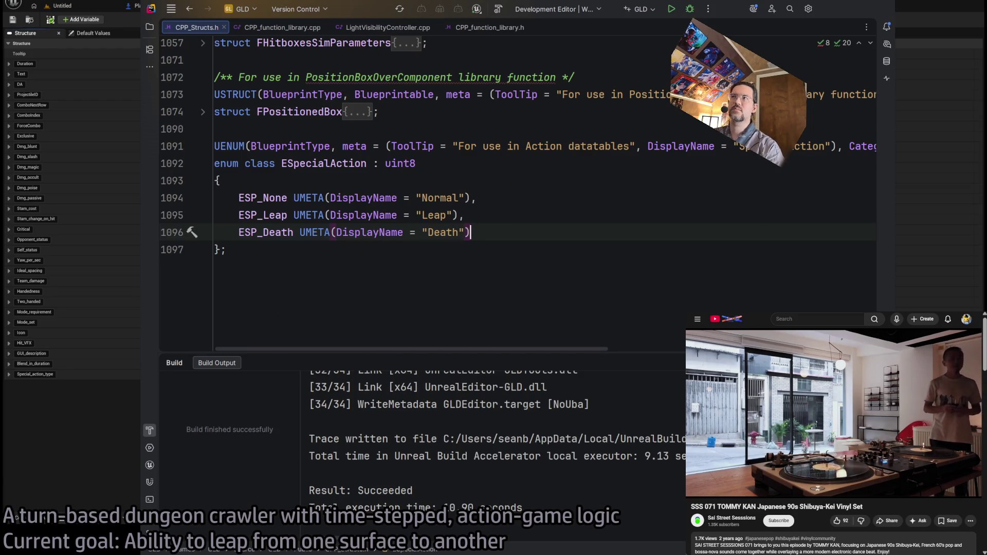
key(alt+Tab)
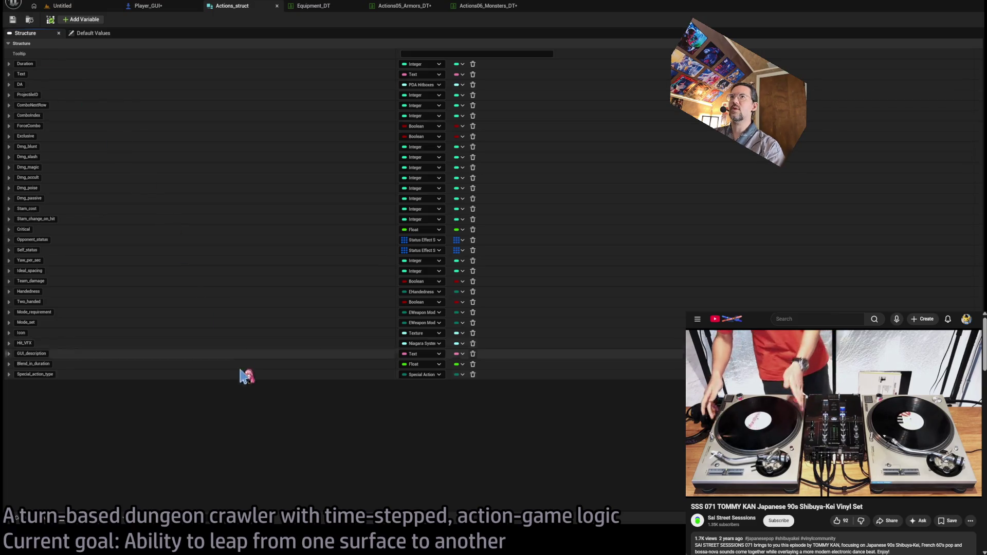
click(338, 7)
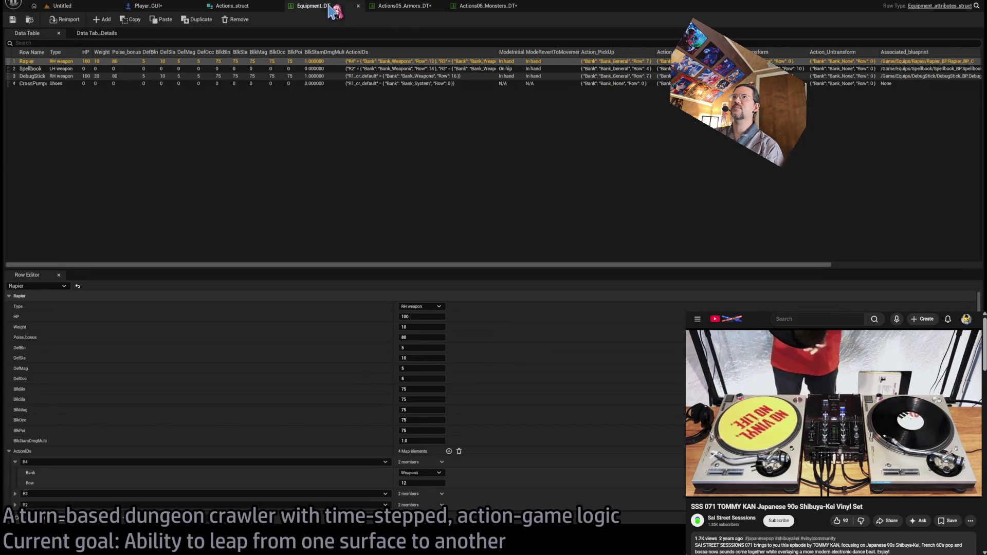
Save the Monsters actions table and clear its ShadowCat_R1 row selection.
scroll(438, 377, down, 5)
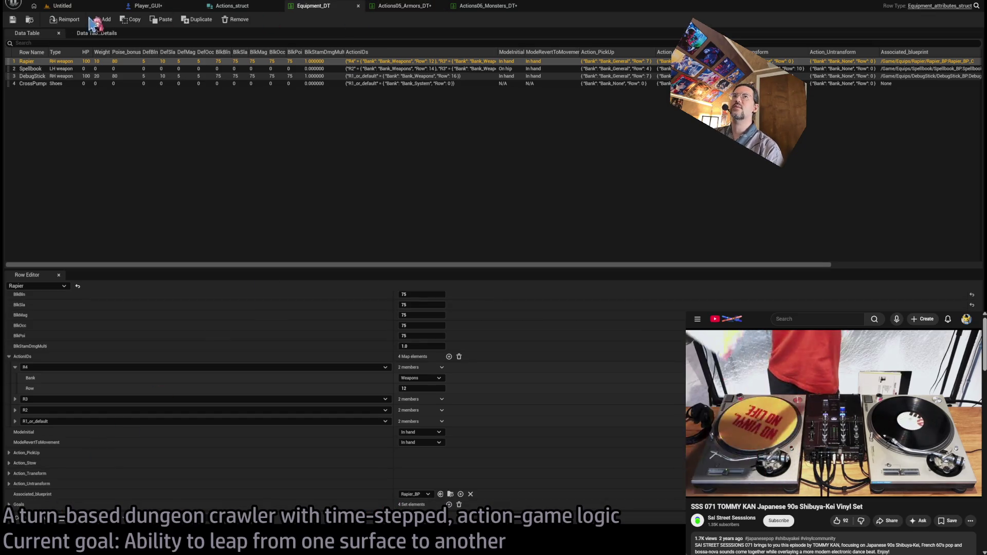
click(393, 13)
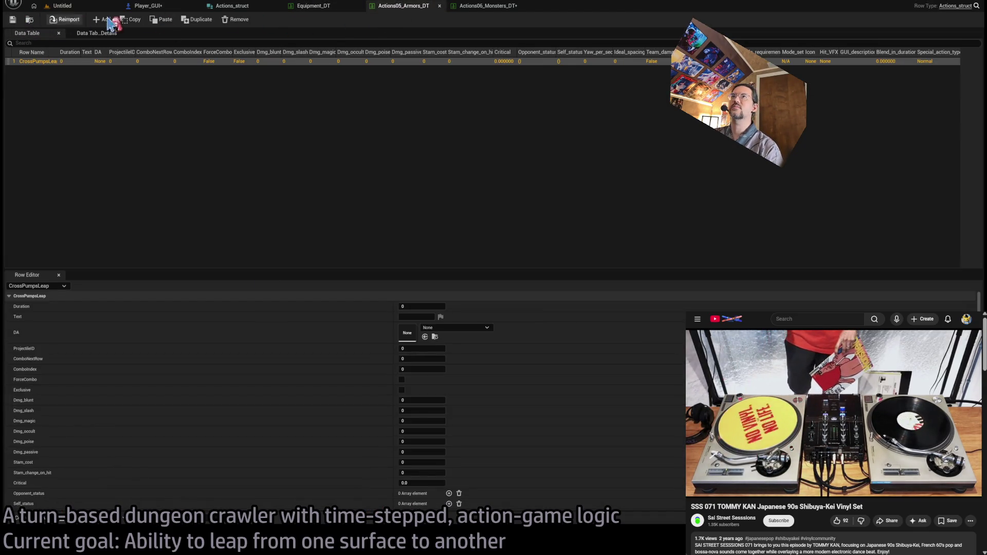
click(478, 8)
click(10, 19)
scroll(282, 353, down, 7)
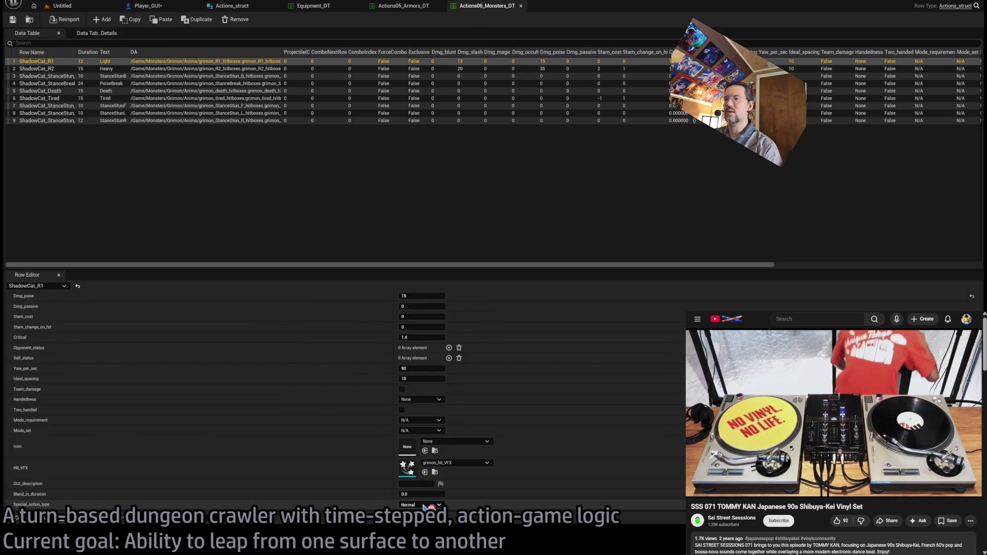
click(430, 231)
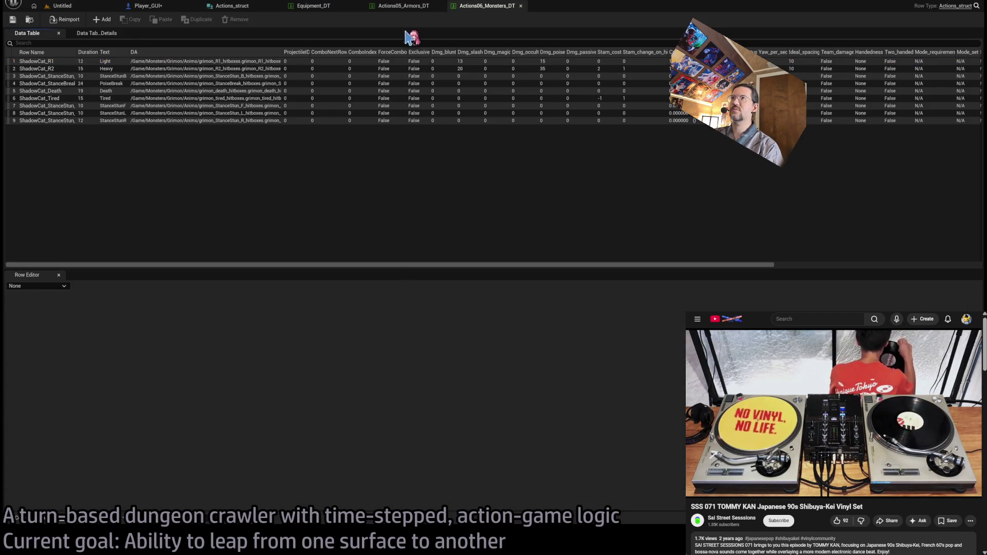
Rename the CrossPumpsLeap row in Actions05_Armors_DT to CrossPumpsLeap_Pre.
click(406, 10)
click(66, 84)
click(59, 62)
double_click(58, 52)
double_click(59, 63)
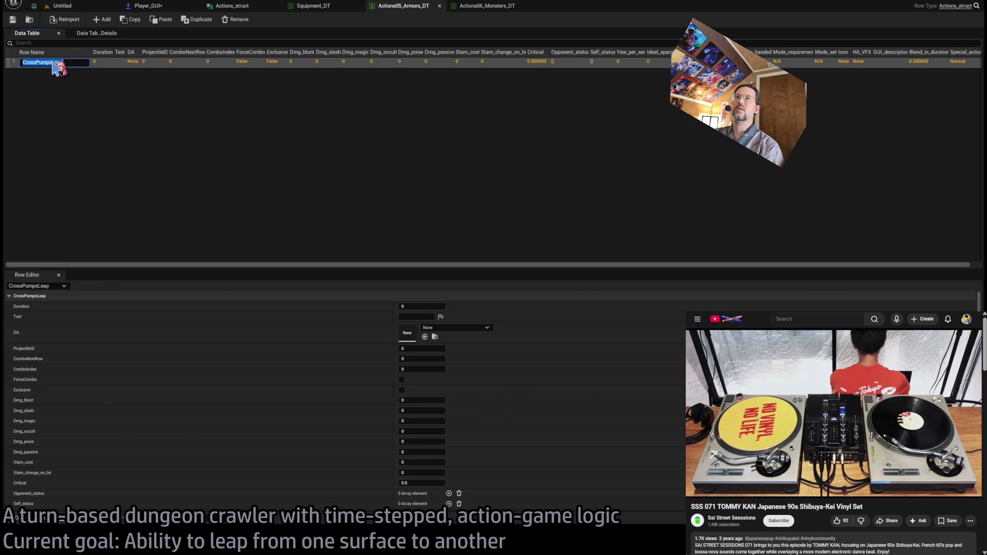
click(62, 63)
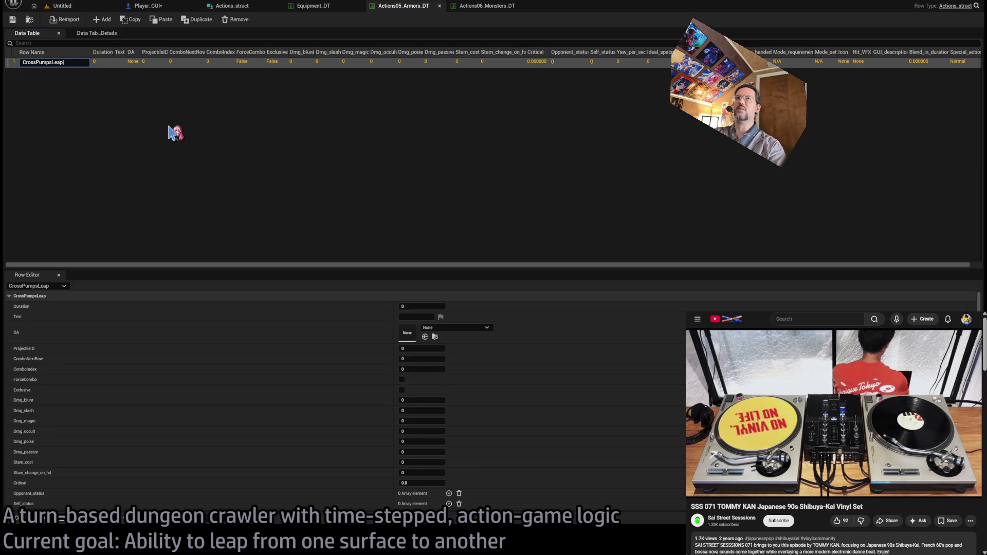
text(_Pre)
key(Return)
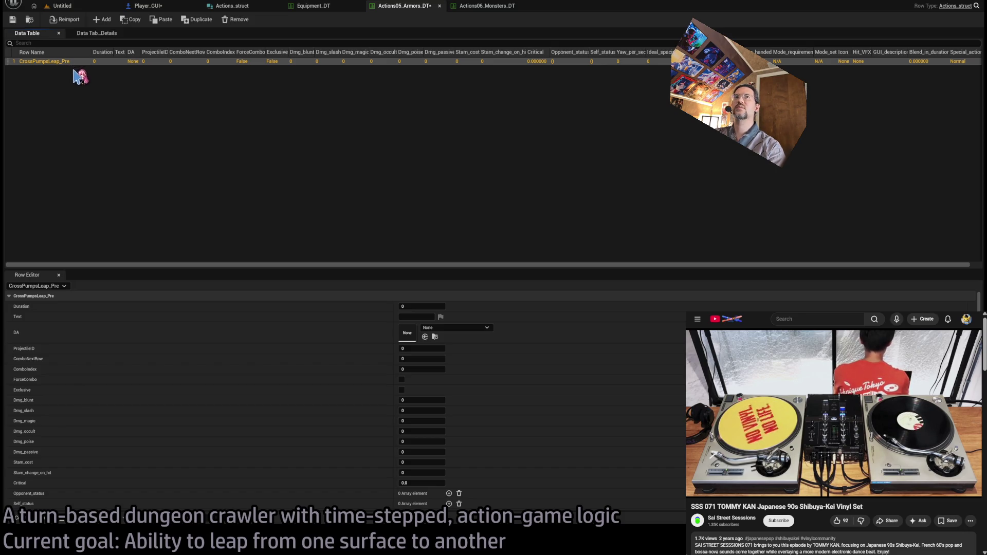
Reselect the CrossPumpsLeap_Pre row, whose Special_action column now reads Normal.
click(465, 7)
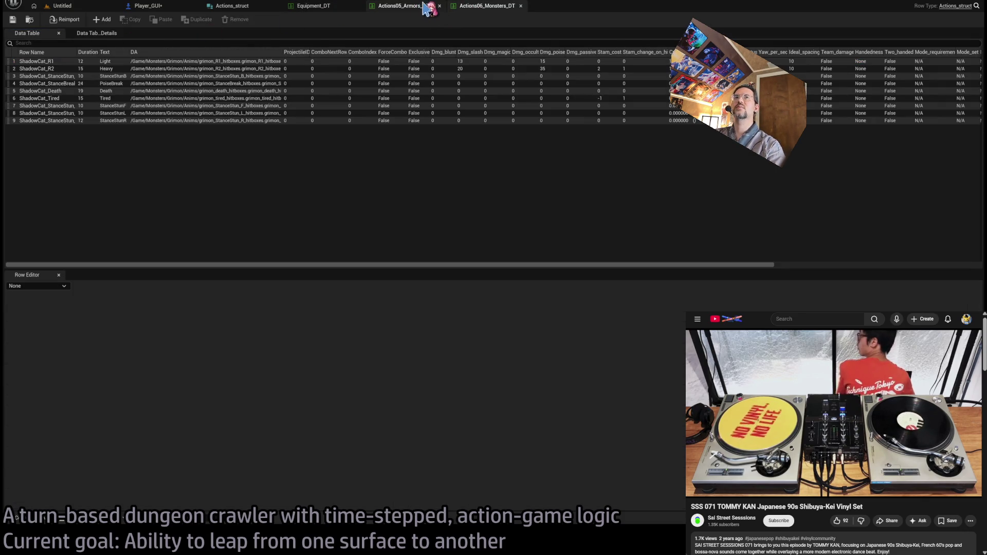
click(417, 7)
click(150, 102)
click(128, 62)
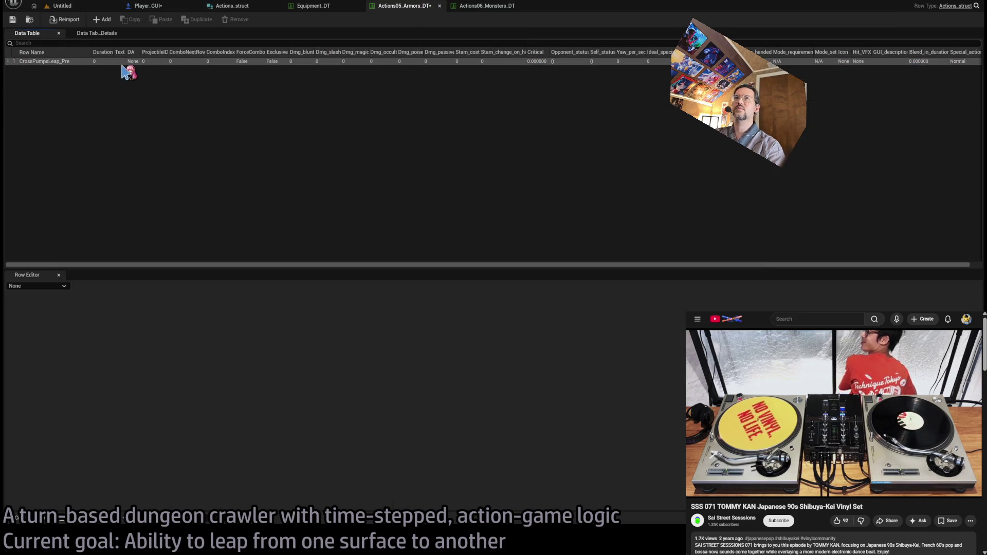
click(328, 173)
click(172, 61)
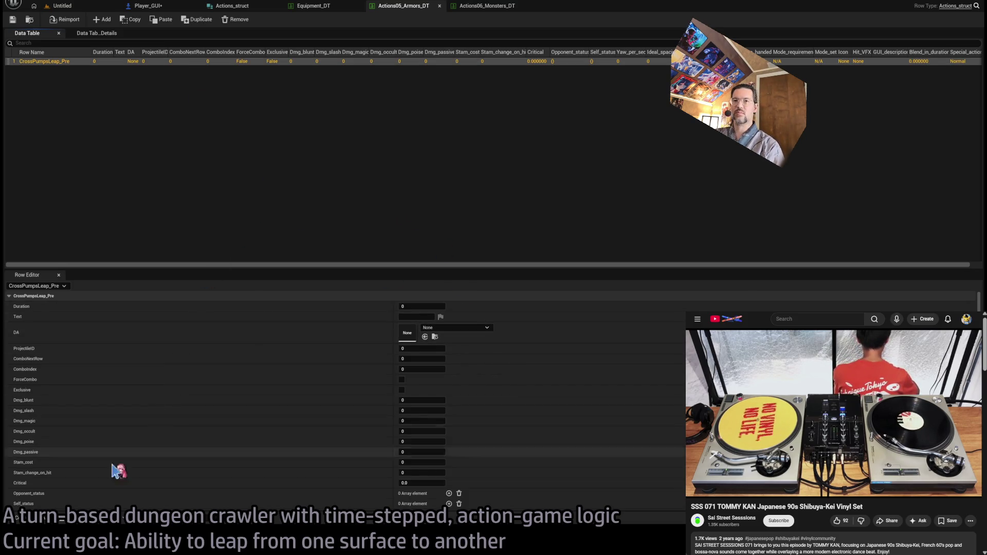
click(45, 520)
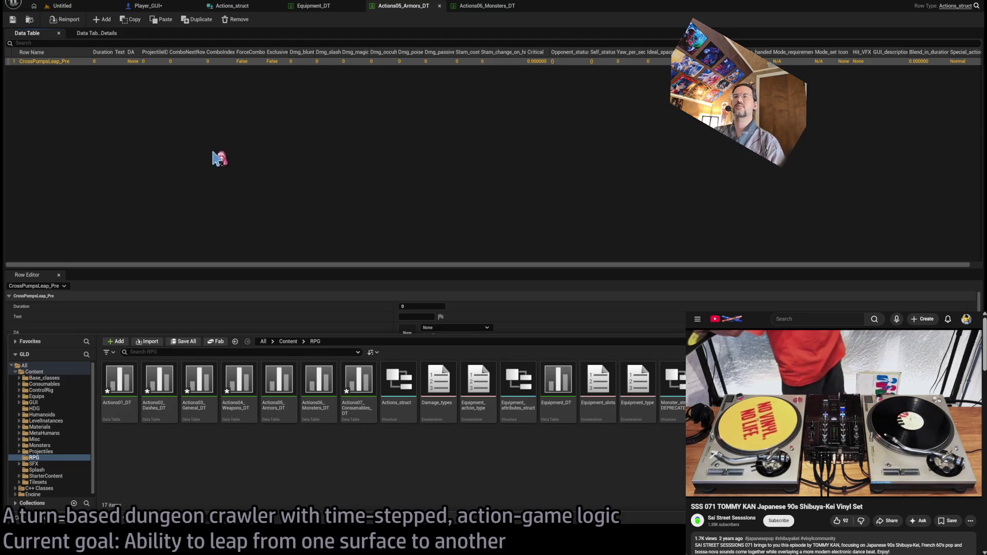
click(187, 311)
Browse the Content Drawer to the MetaHumans Animations folder.
click(29, 517)
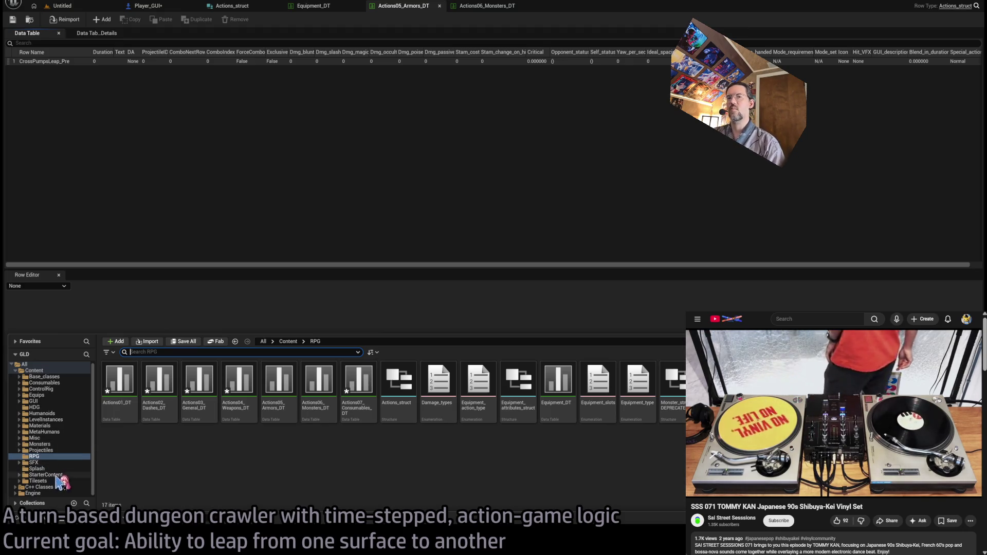
click(16, 371)
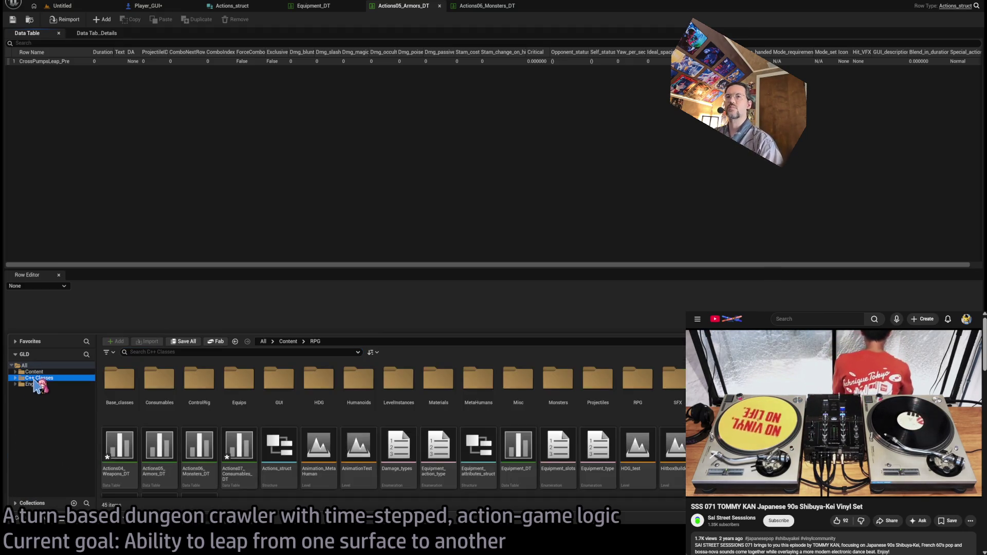
click(21, 383)
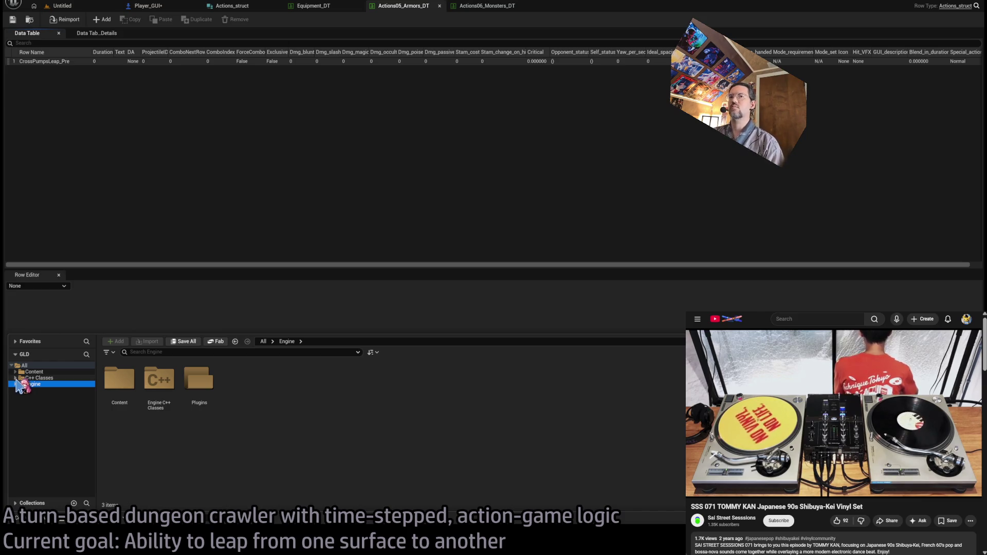
click(16, 372)
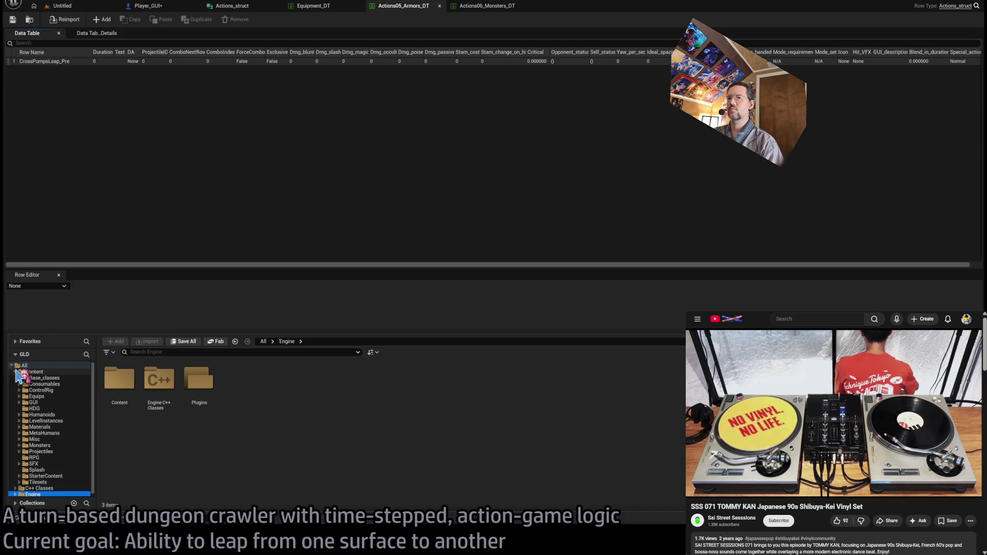
click(60, 433)
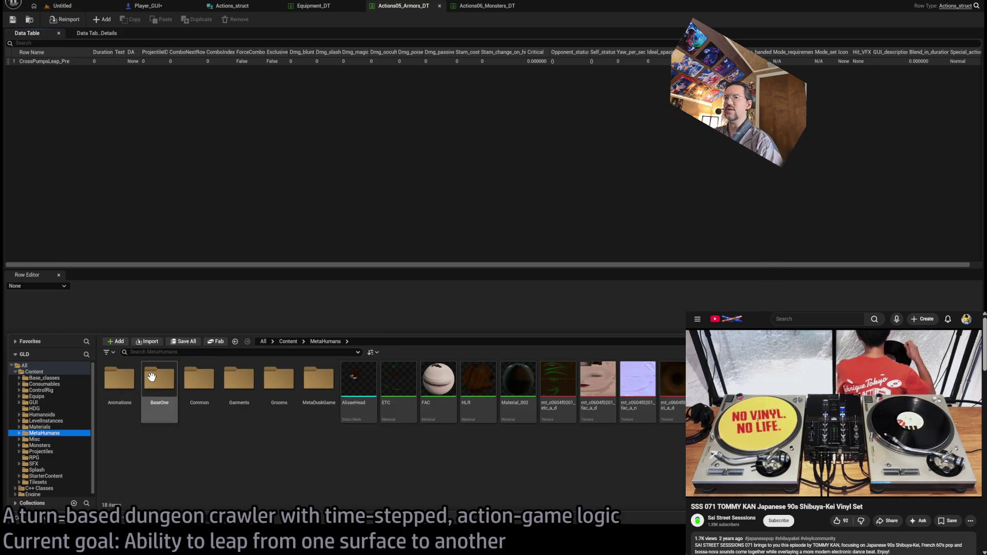
double_click(121, 403)
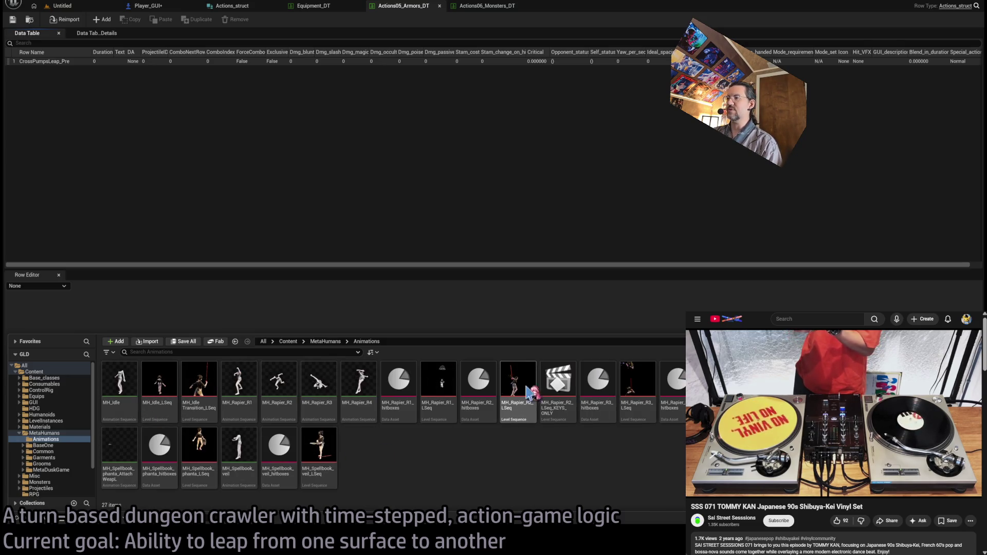
click(560, 409)
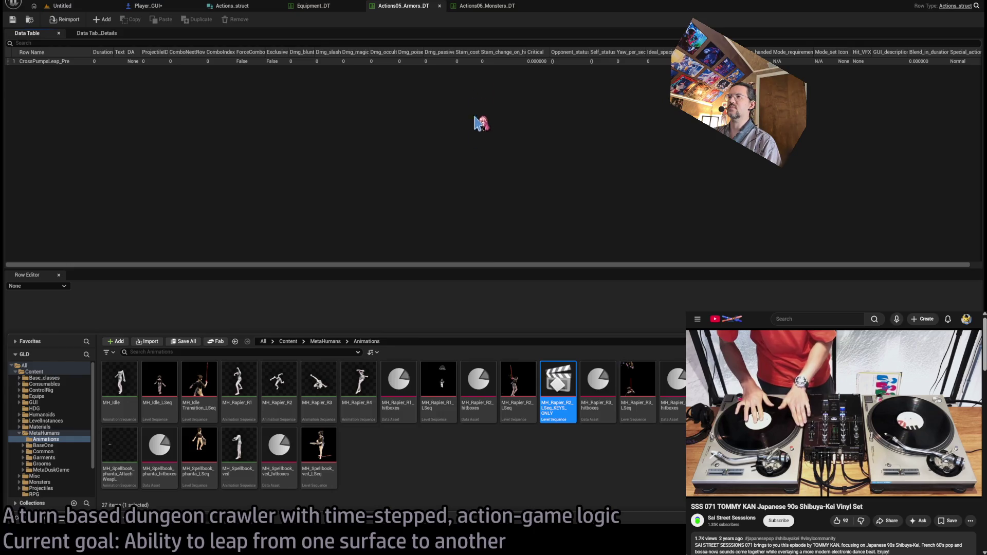
click(557, 288)
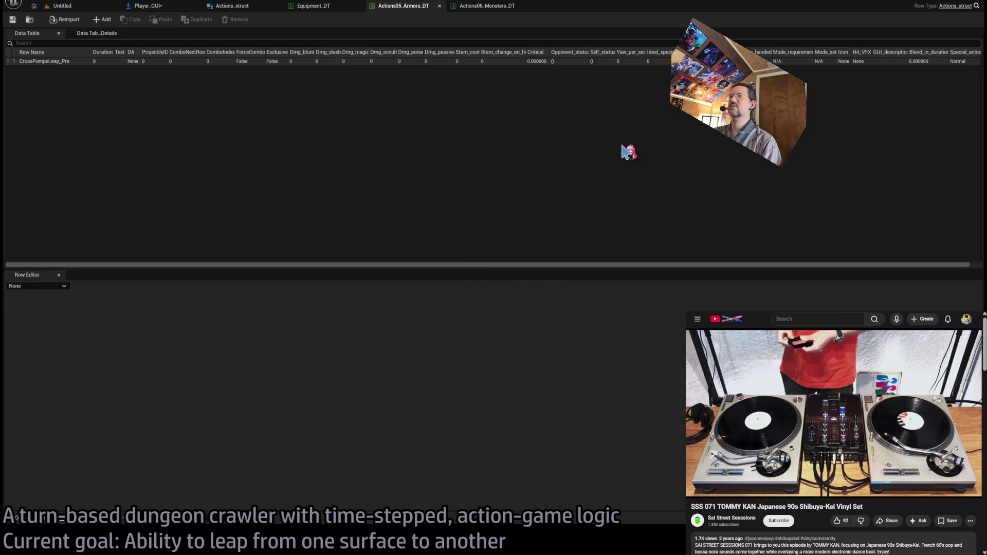
Duplicate MH_Rapier_R2_hitboxes as MH_CrossPumps_Leap_Pre and open the copy.
click(131, 61)
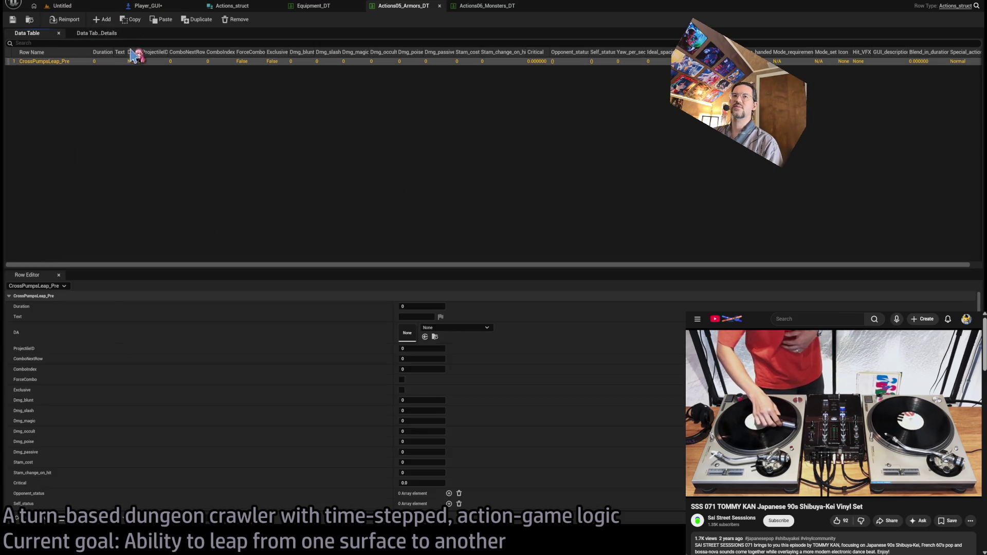
click(80, 7)
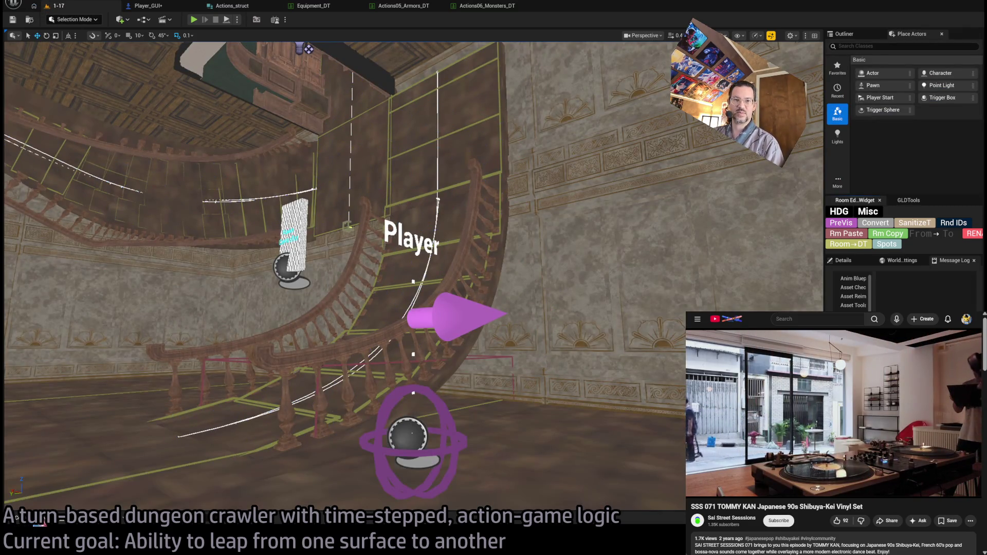
click(40, 523)
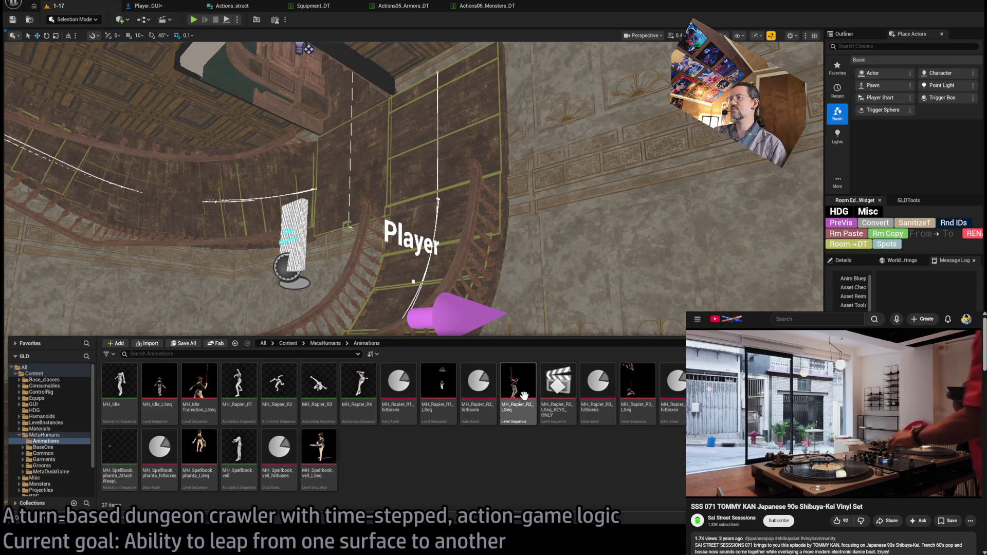
click(479, 386)
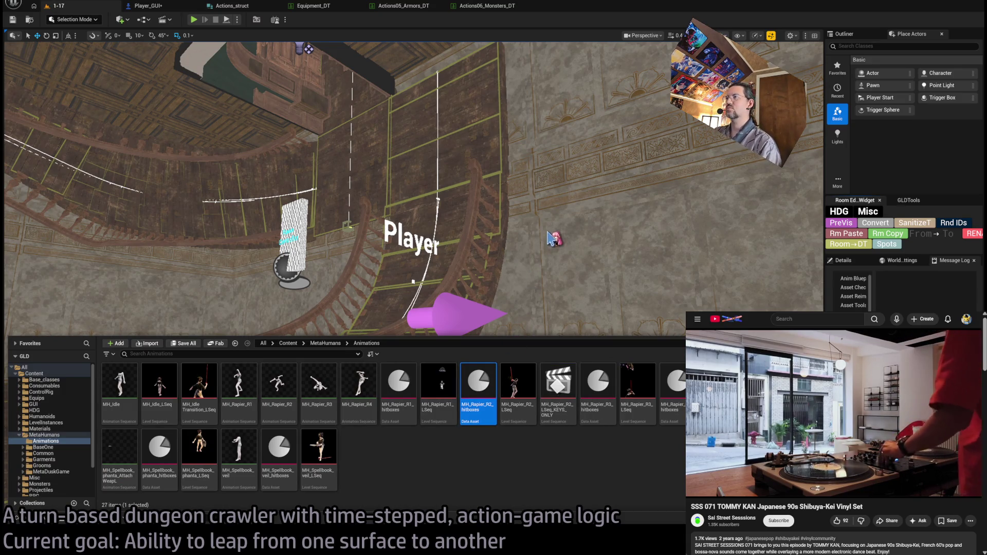
key(ctrl+d)
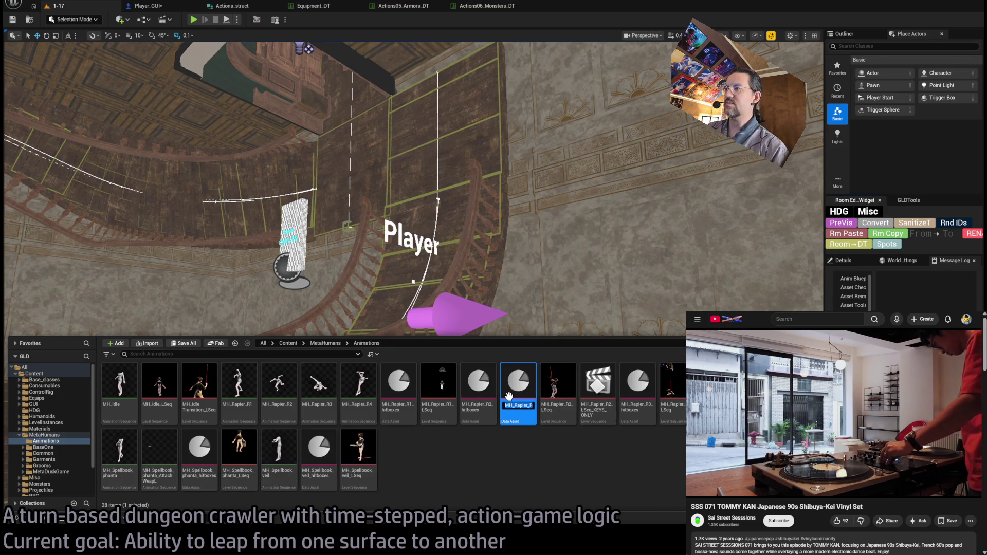
text(MH_C)
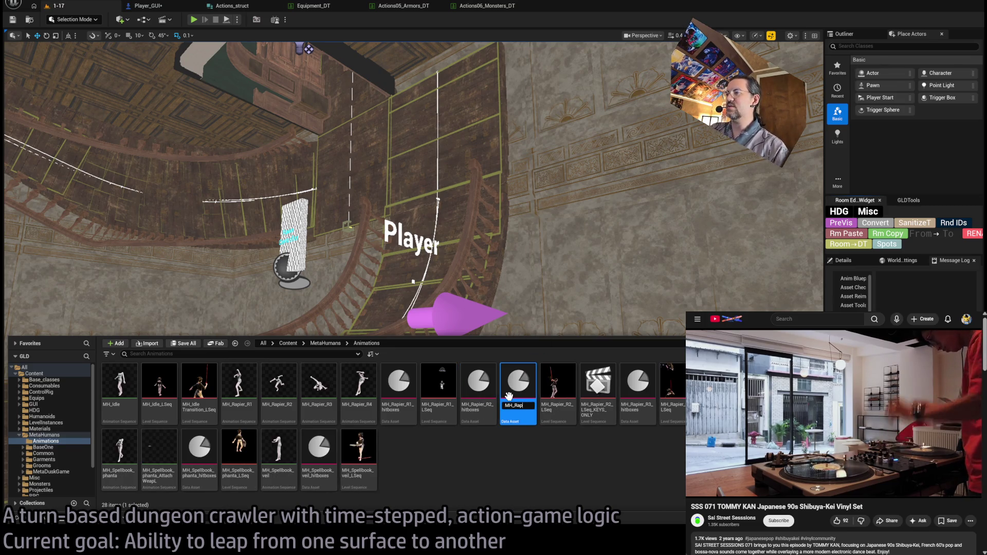
text(limbJumps_Leap)
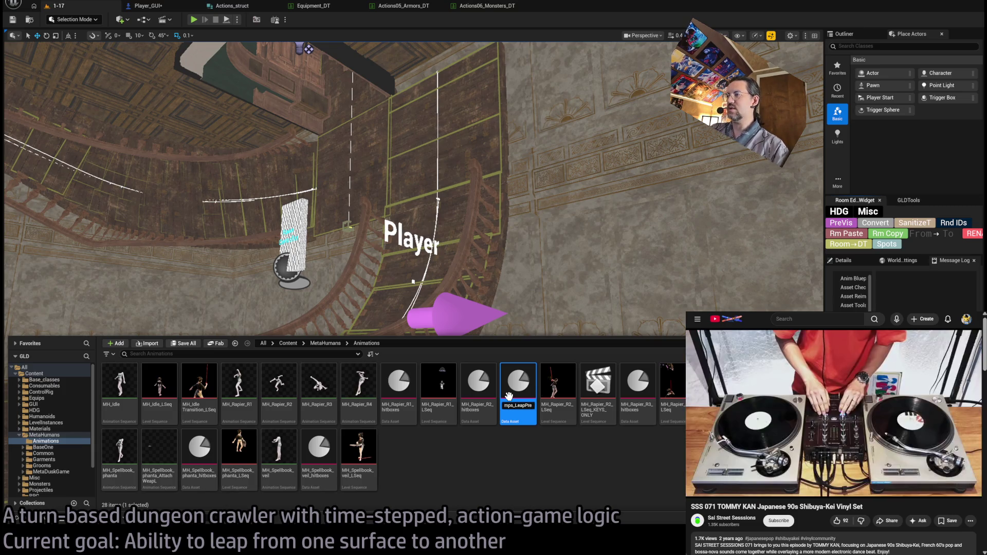
text(_Pre)
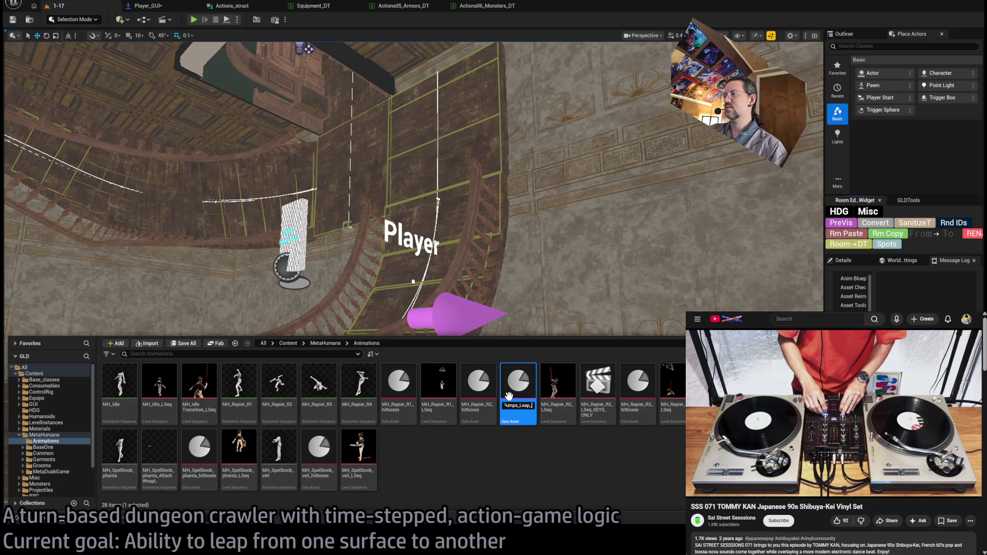
key(Return)
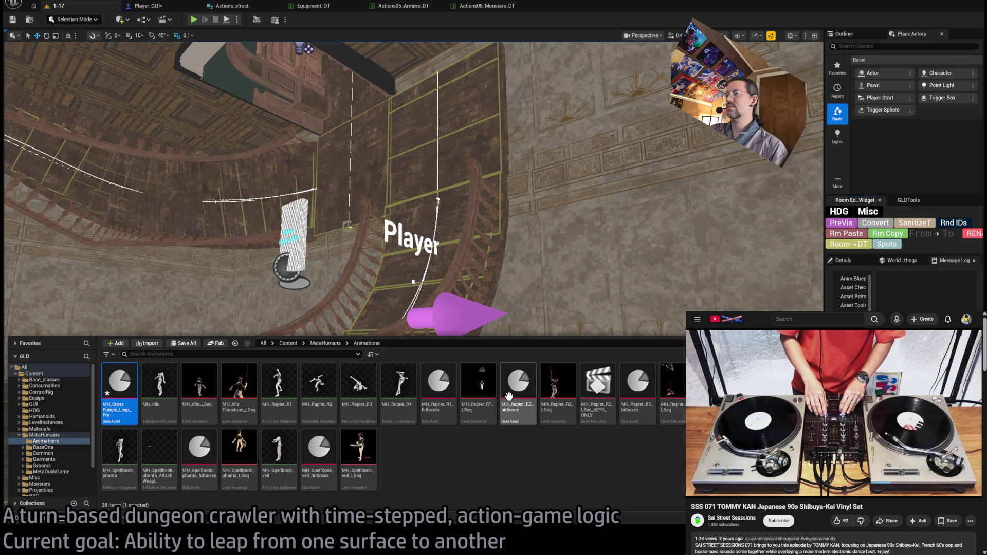
key(Return)
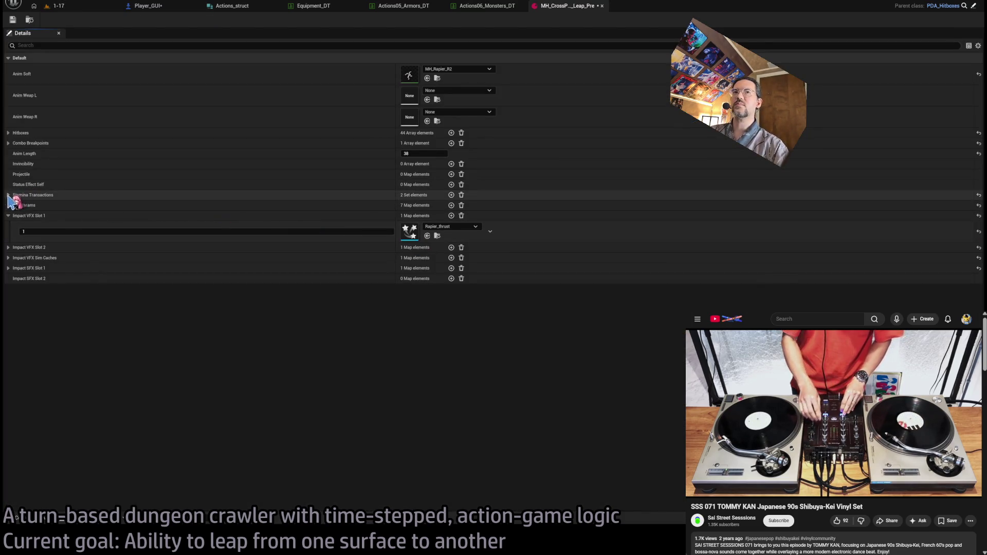
Remove the Rapier_thrust entry from Impact VFX Slot 1 and expand Stamina Transactions.
click(74, 233)
click(319, 314)
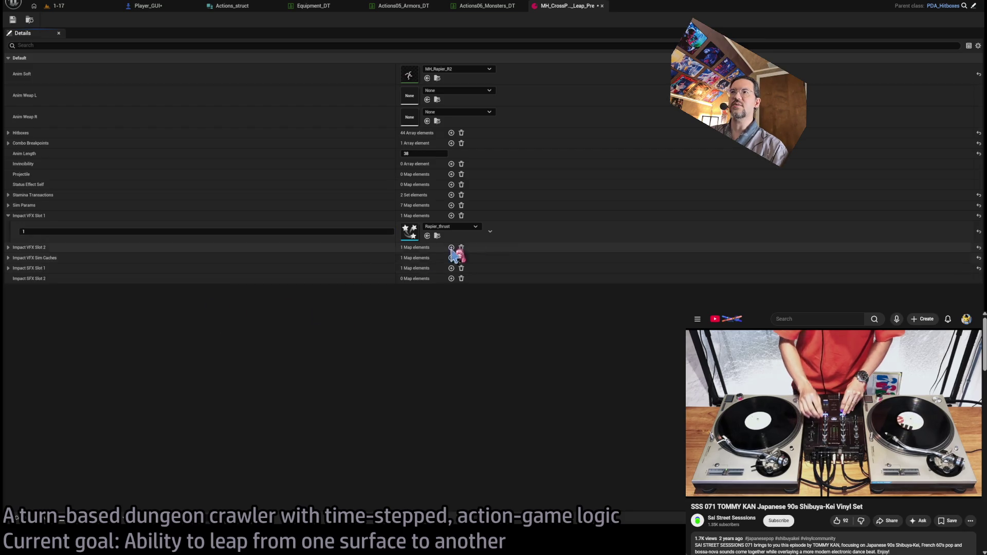
click(461, 216)
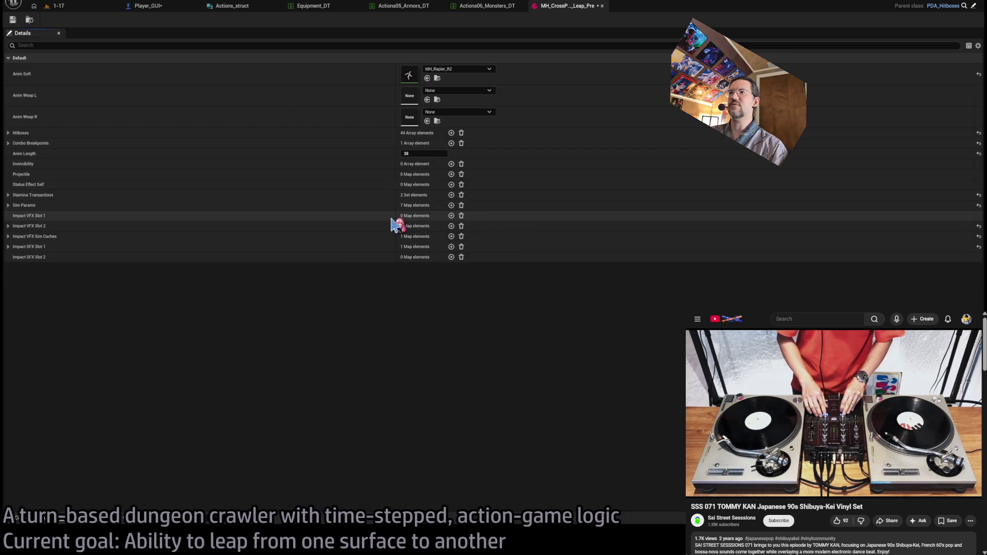
click(8, 205)
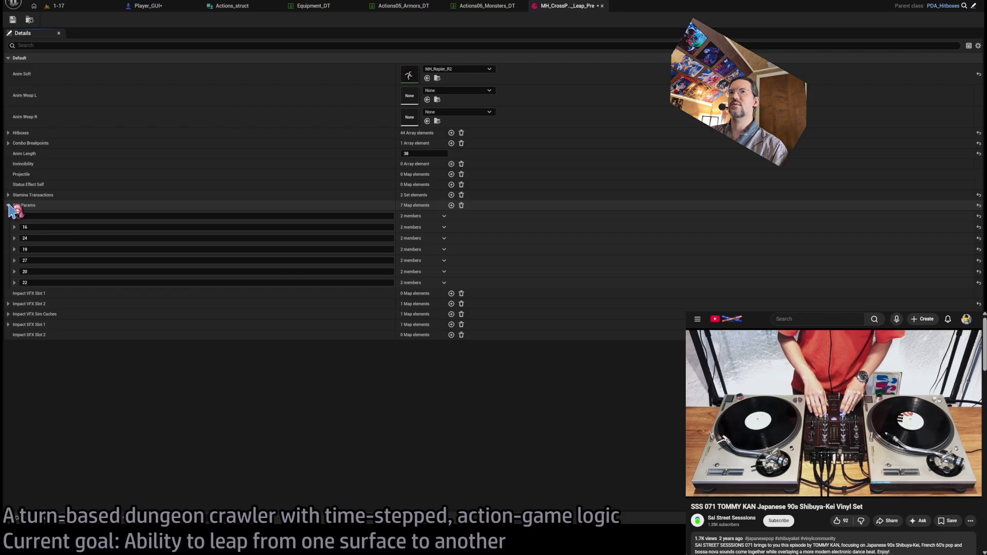
click(8, 205)
click(8, 195)
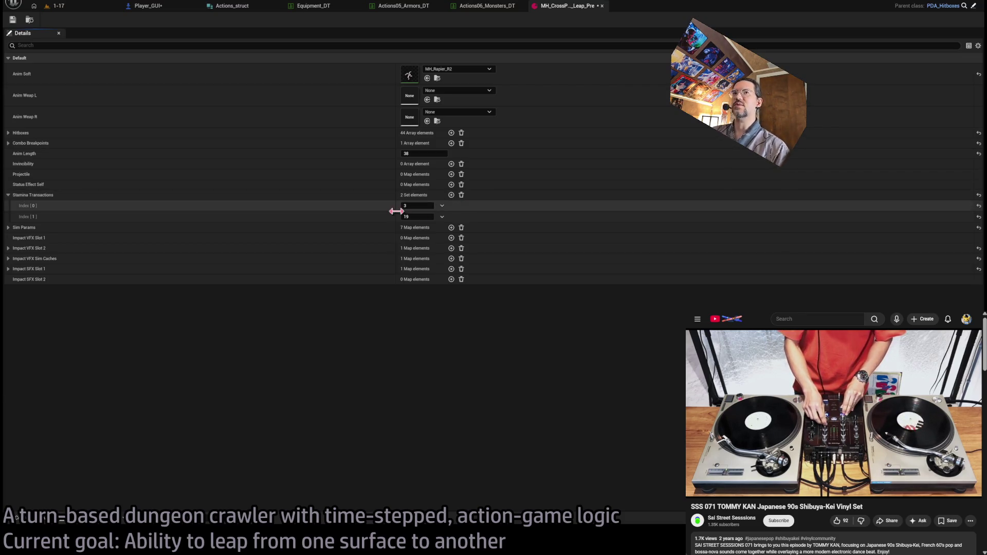
Remove the second stamina transaction, set Anim Length to 24, and clear Combo Breakpoints.
click(442, 216)
click(460, 237)
click(423, 153)
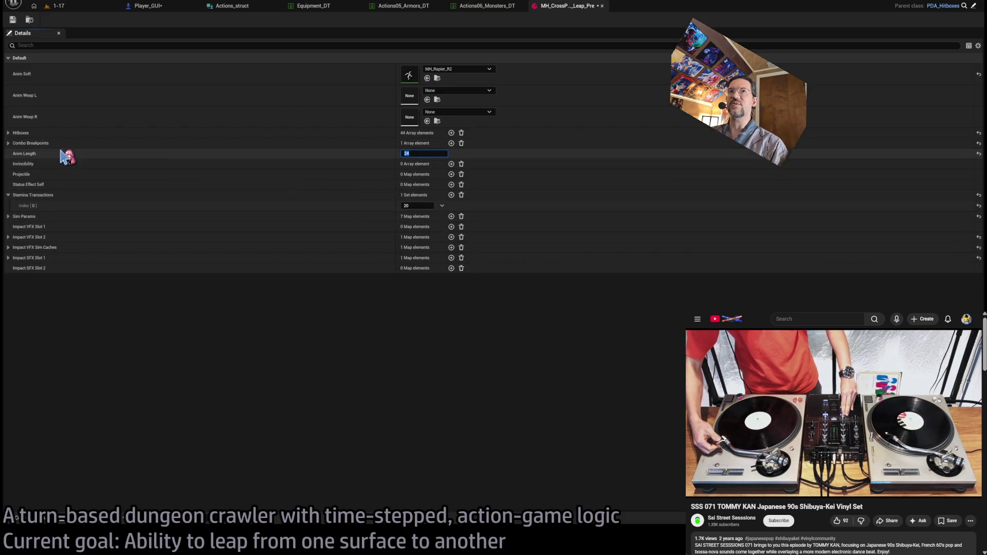
click(408, 153)
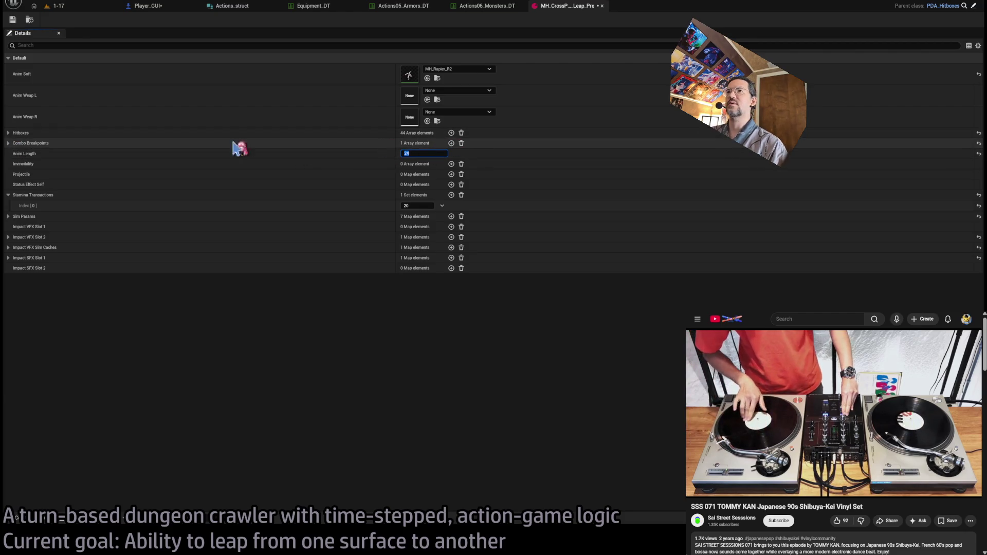
click(461, 143)
click(8, 133)
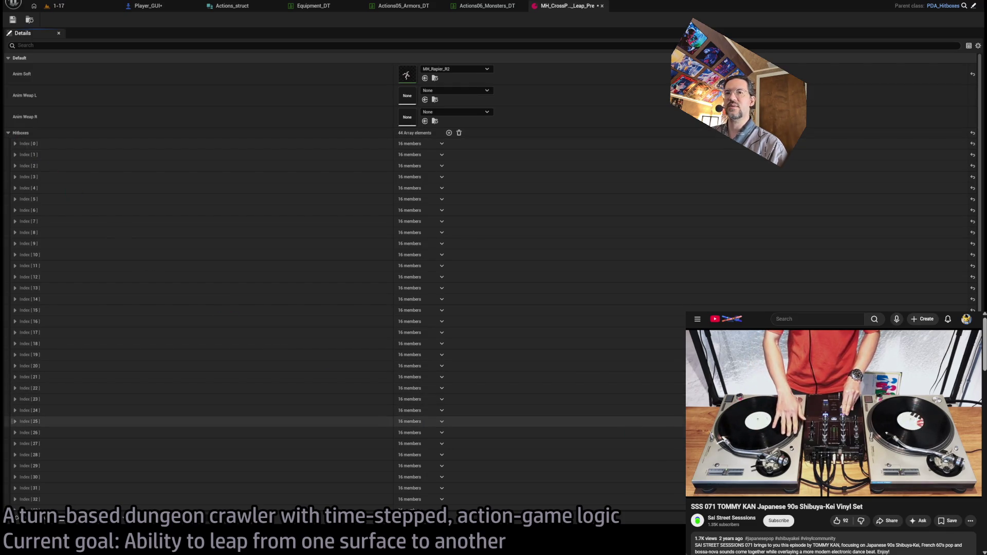
Expand hitbox entries Index 0 through 5 to inspect their members.
scroll(12, 443, down, 3)
scroll(12, 446, up, 3)
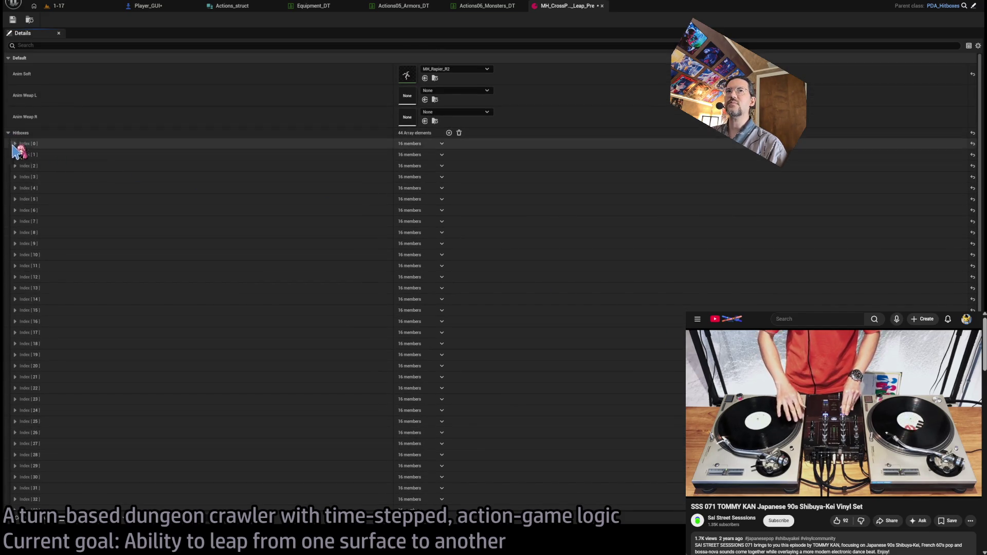
click(14, 143)
click(15, 144)
click(15, 155)
click(15, 154)
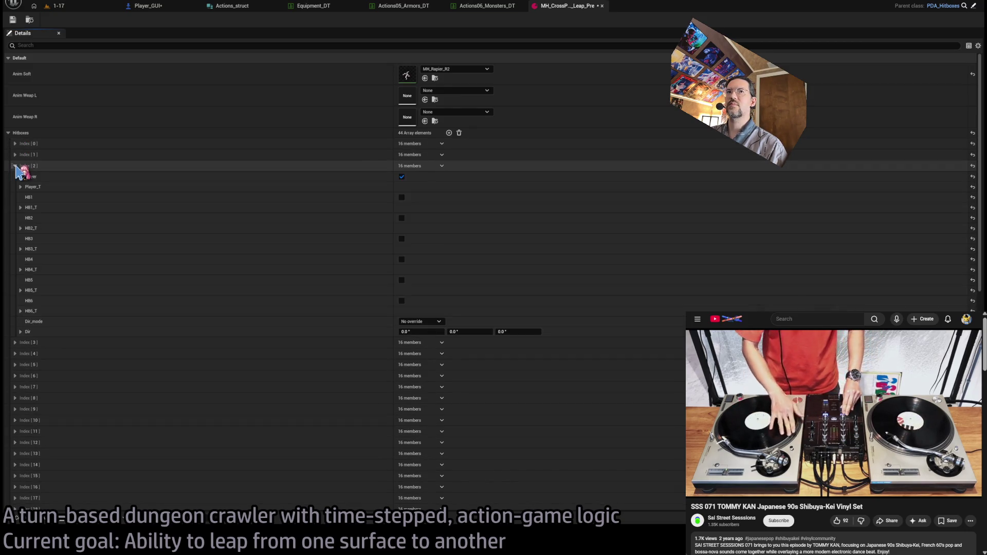
click(19, 180)
click(19, 180)
click(18, 199)
click(17, 199)
click(16, 199)
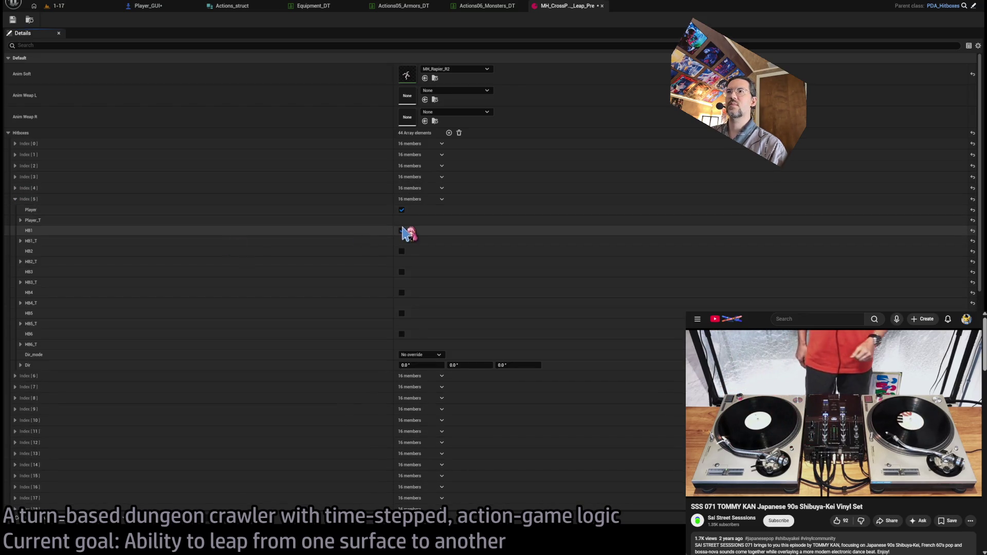
Turn off HB1 on hitbox Index 5 and HB1 and HB2 on Indexes 6 and 7.
click(401, 231)
click(15, 200)
click(16, 210)
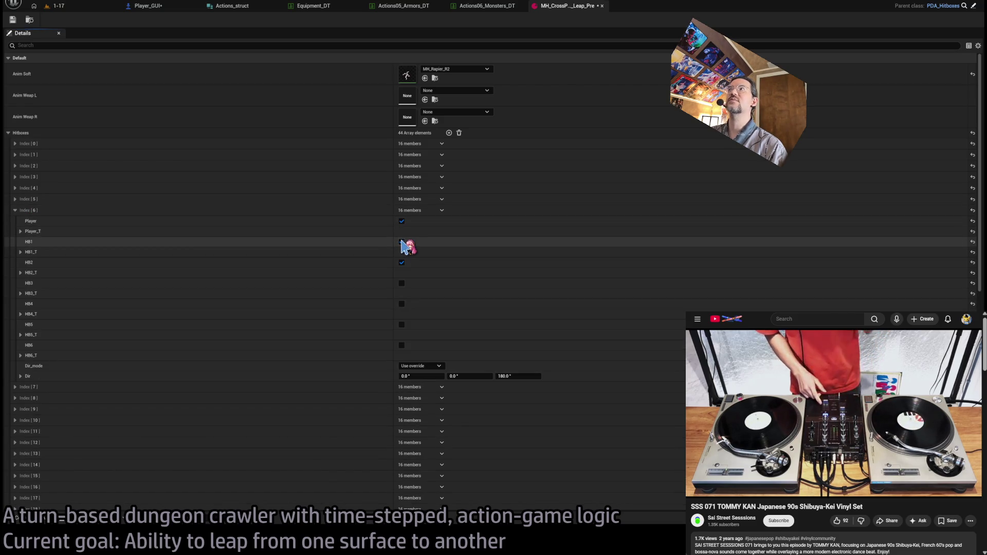
click(402, 241)
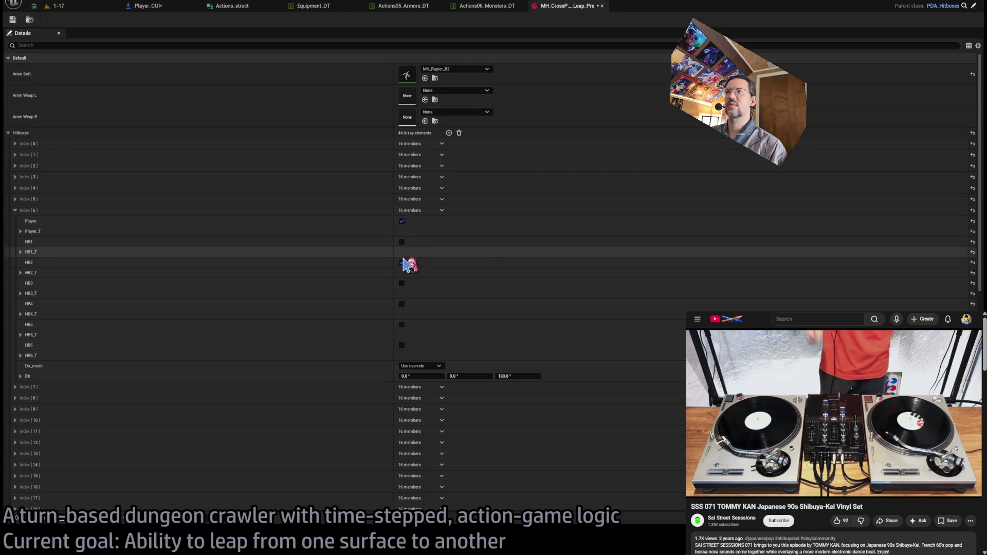
click(15, 210)
click(15, 221)
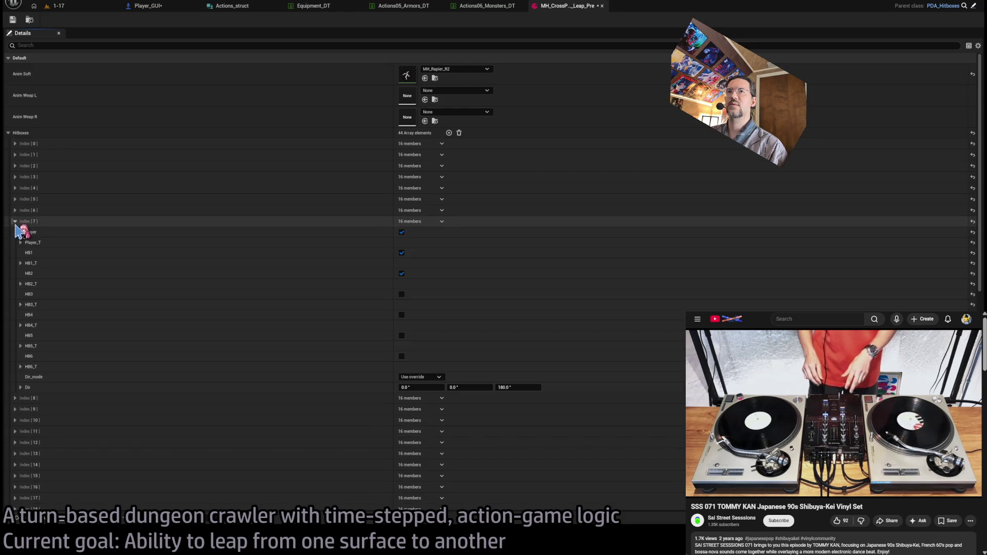
click(401, 252)
click(15, 221)
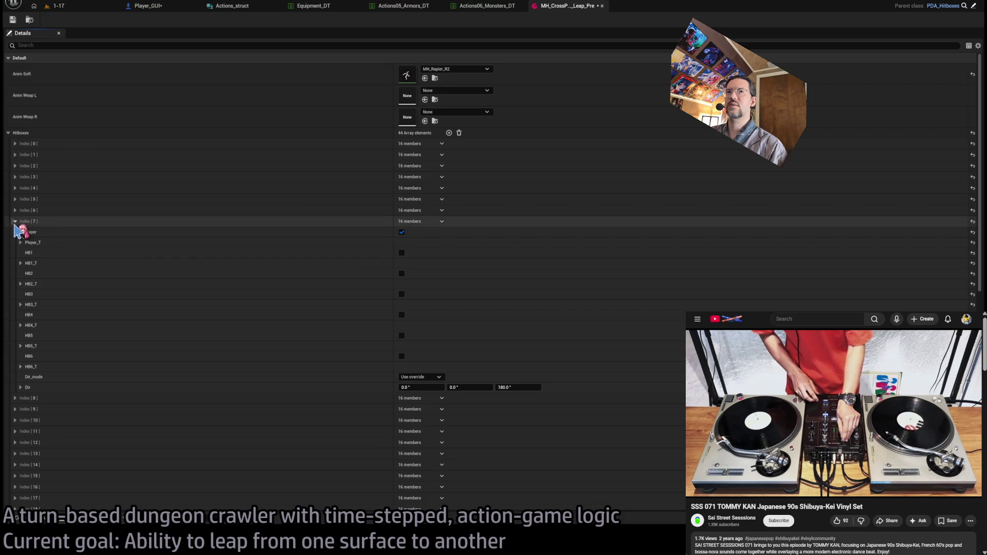
click(14, 232)
click(401, 264)
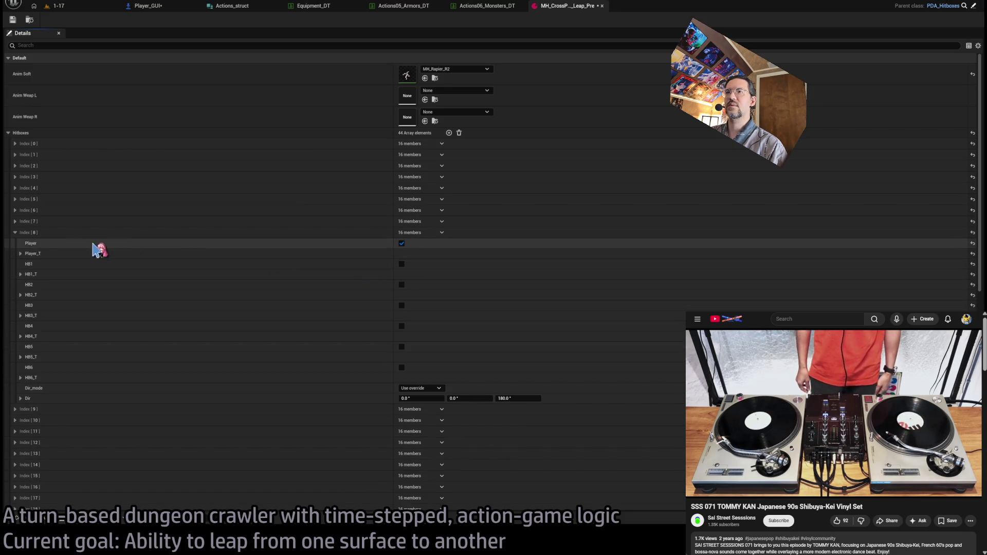
click(15, 232)
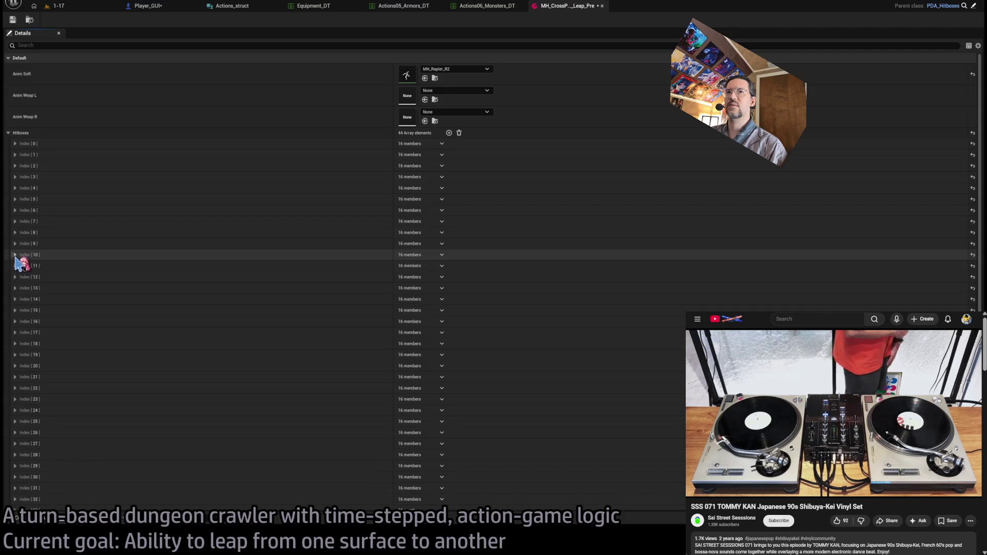
Inspect the members of hitbox entries Index 16 and 19 through 25.
click(15, 321)
click(14, 322)
click(15, 410)
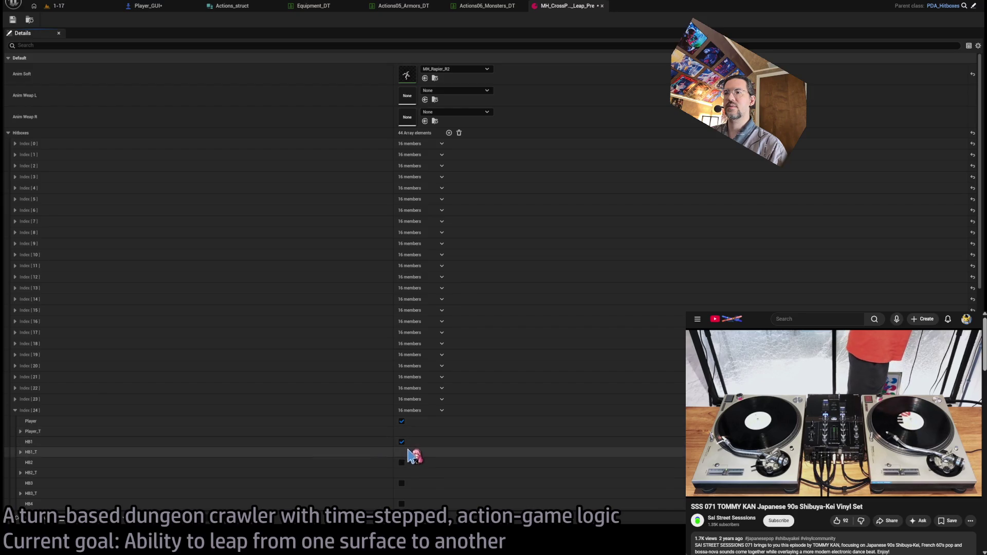
click(15, 410)
click(14, 421)
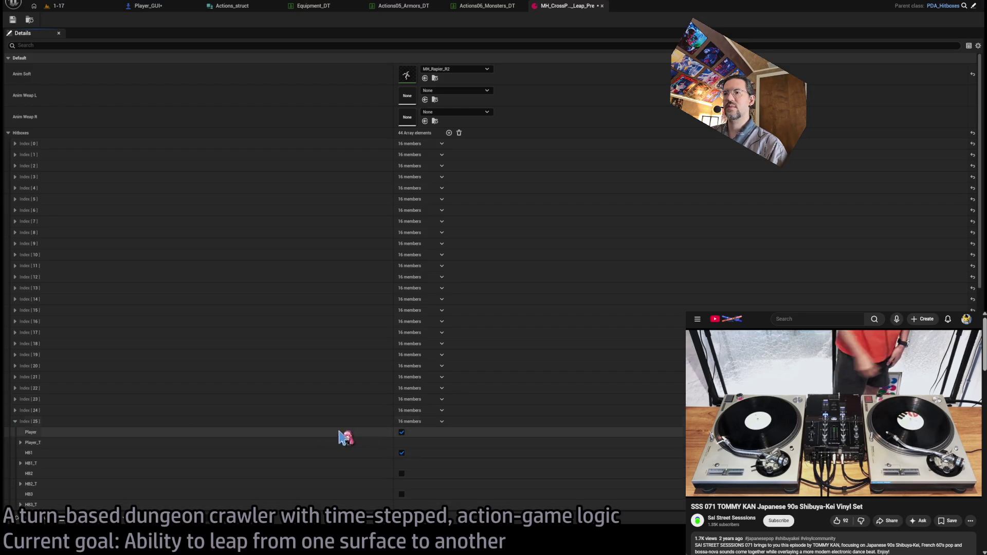
click(15, 422)
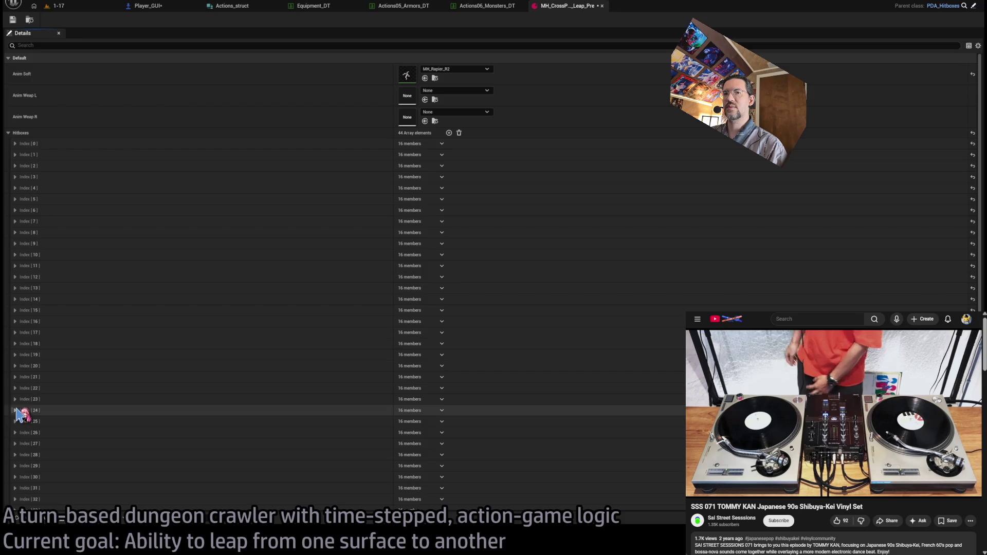
click(15, 399)
click(15, 399)
click(15, 388)
click(15, 388)
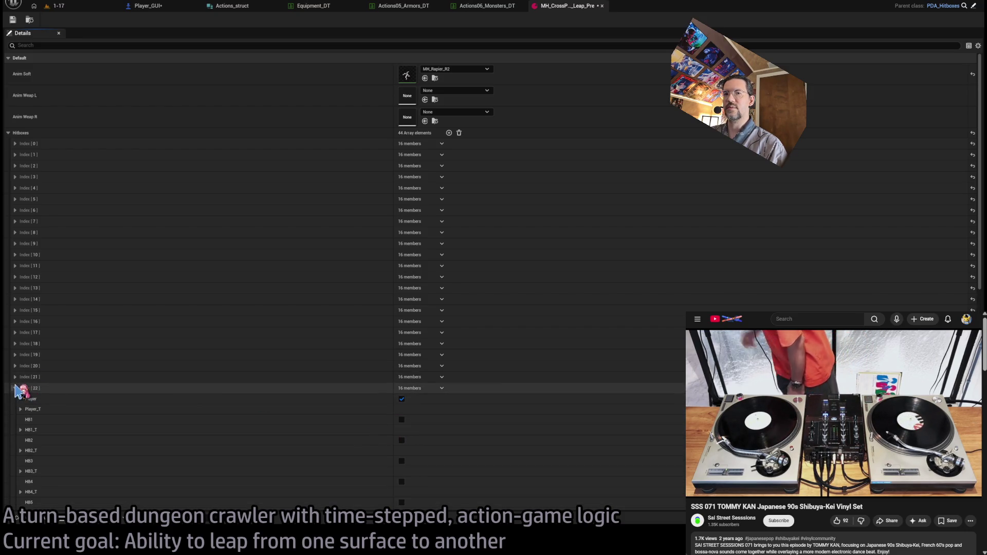
click(15, 377)
click(15, 377)
click(15, 365)
click(15, 366)
click(14, 355)
click(14, 355)
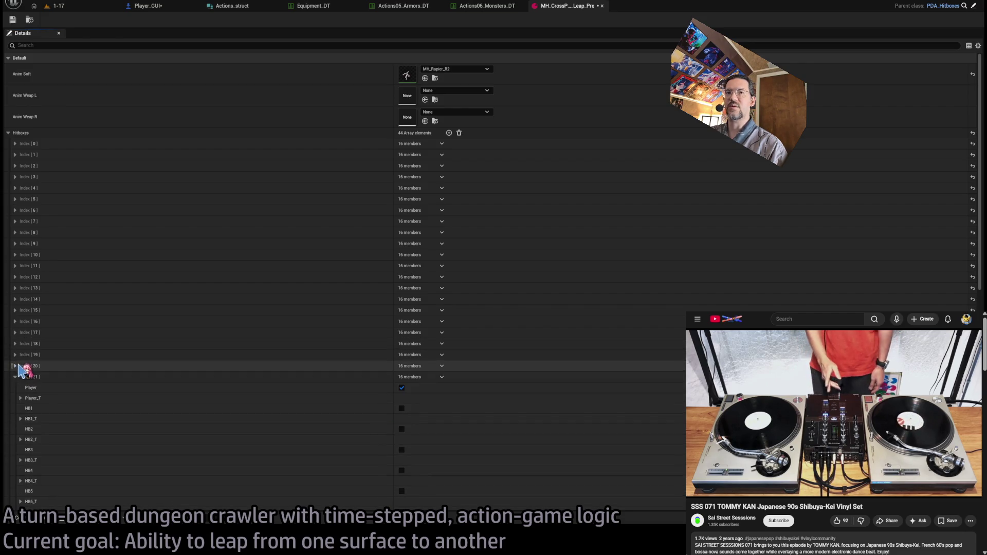
Empty Impact SFX Slot 1, Impact VFX Sim Caches and Impact VFX Slot 2, then save the asset.
scroll(121, 358, down, 5)
scroll(123, 357, down, 3)
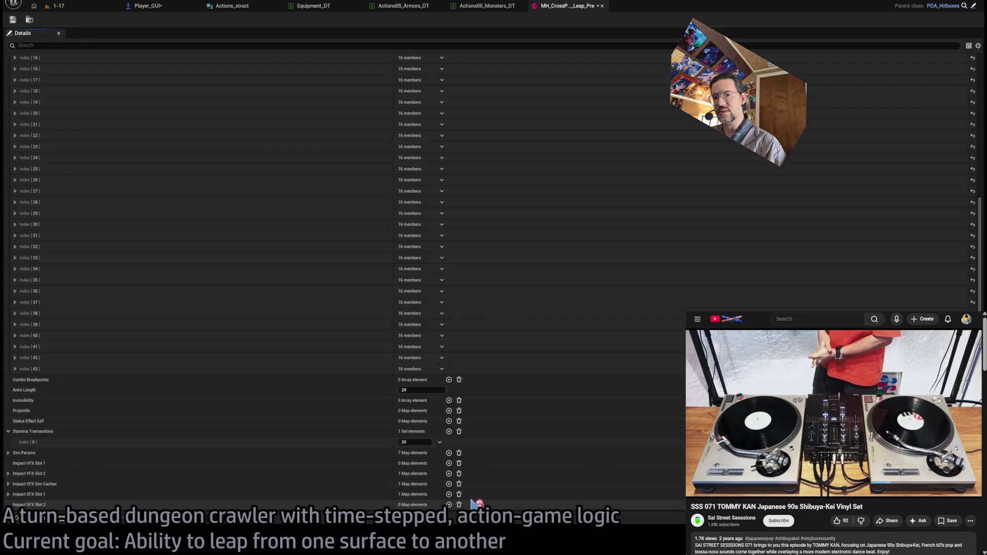
click(459, 494)
click(459, 484)
click(459, 473)
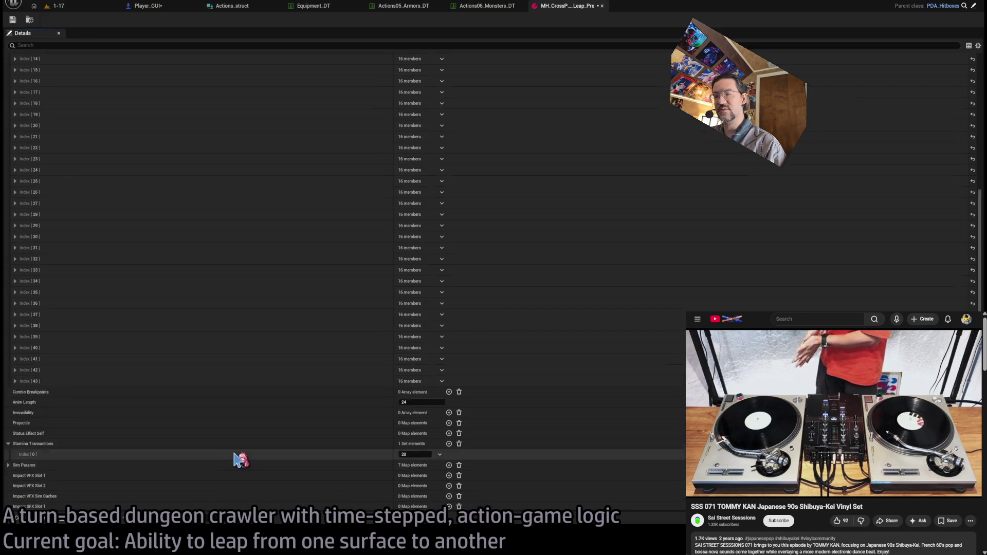
scroll(249, 458, up, 10)
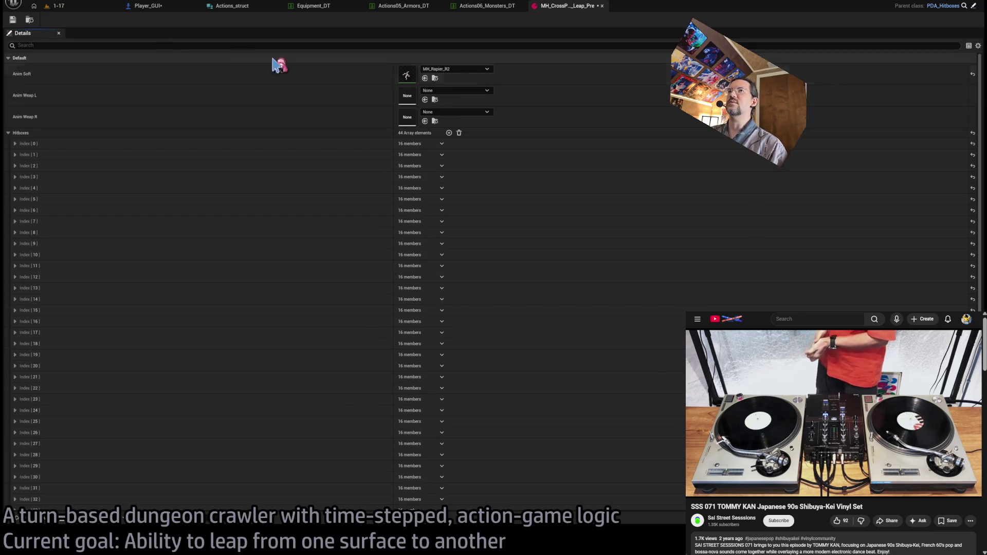
click(12, 19)
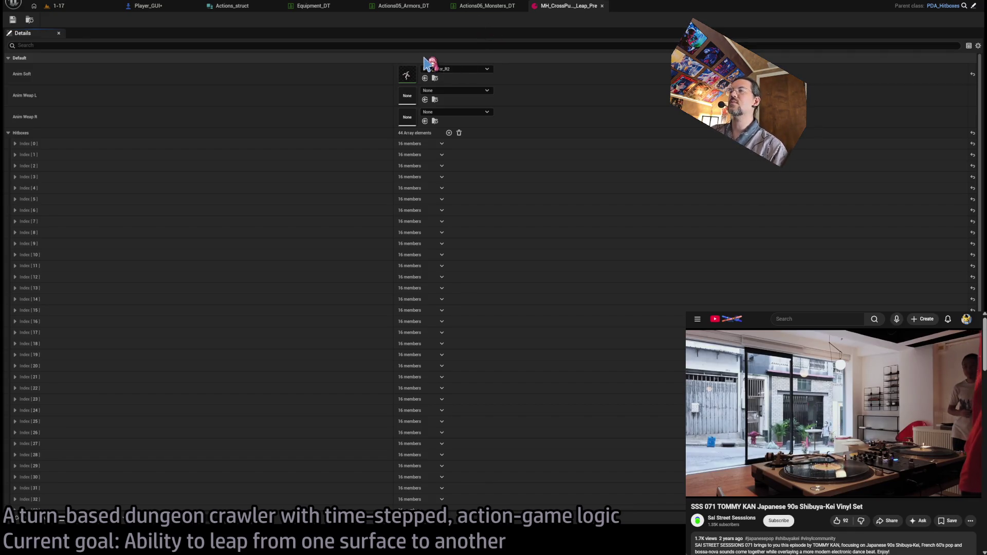
click(493, 7)
click(403, 6)
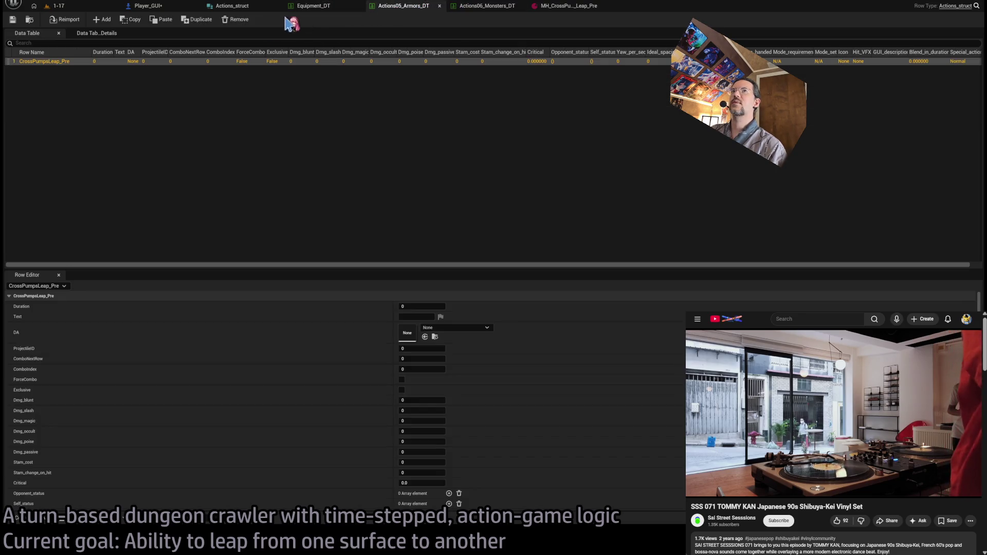
Set the CrossPumpsLeap_Pre row's DA to MH_CrossPumps_Leap_Pre, tick Exclusive, and save the armors table.
click(565, 6)
click(404, 6)
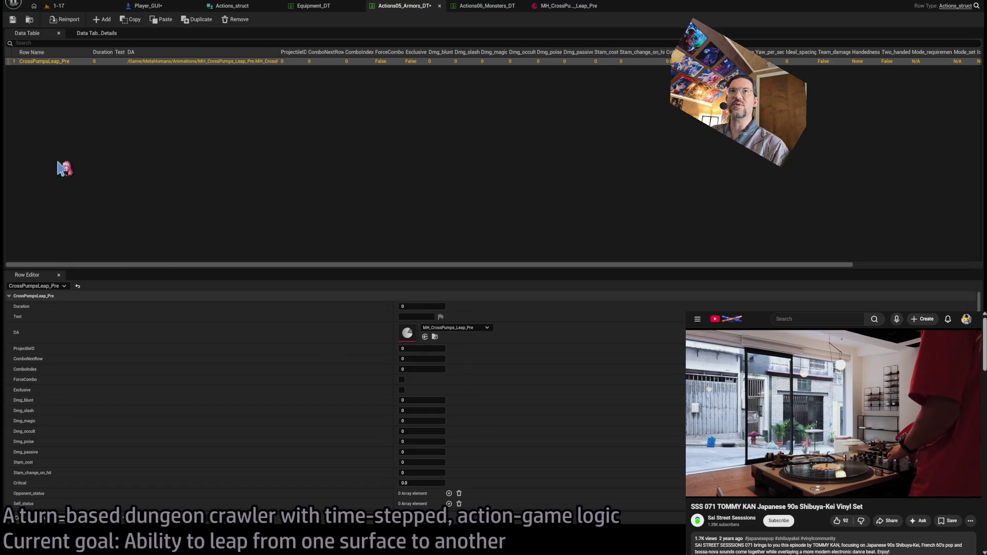
key(ctrl+v)
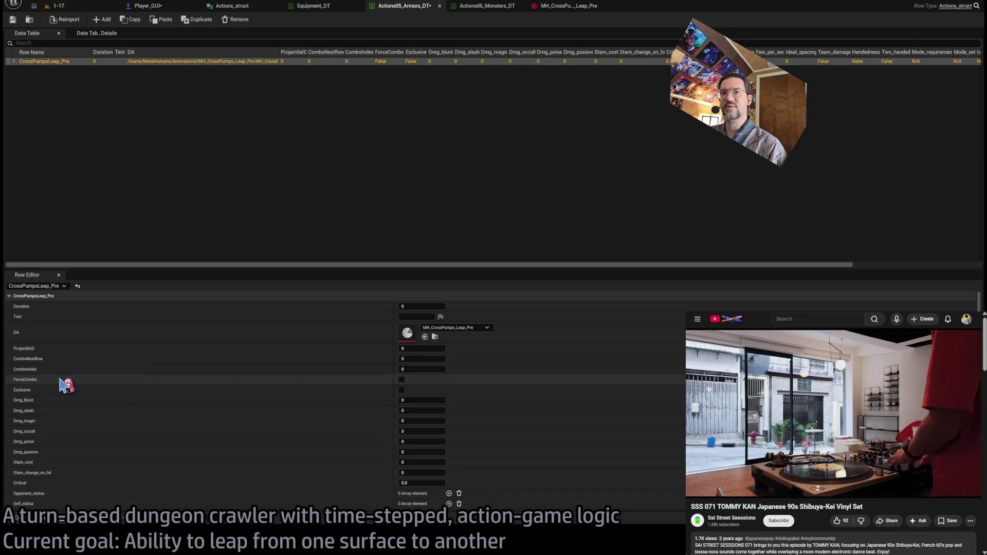
click(401, 390)
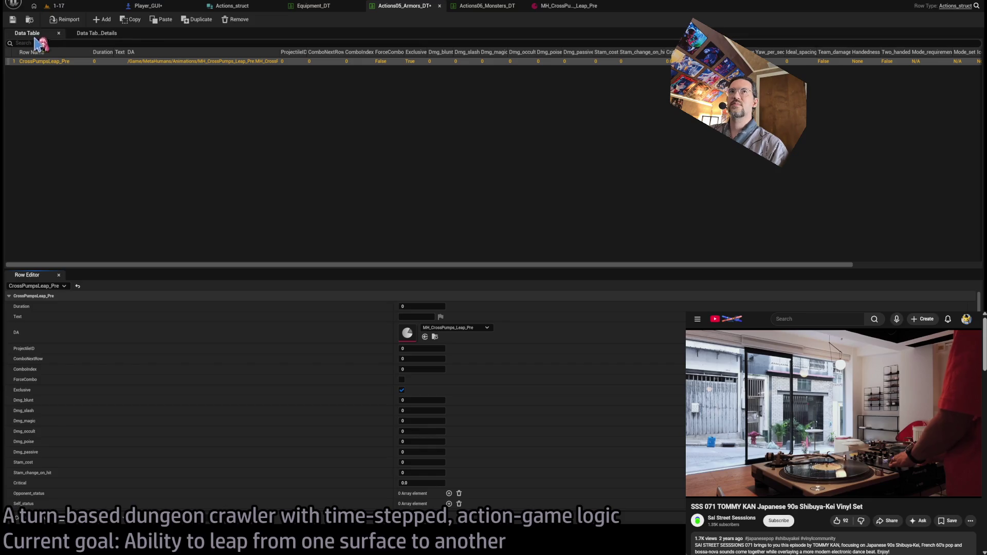
click(16, 22)
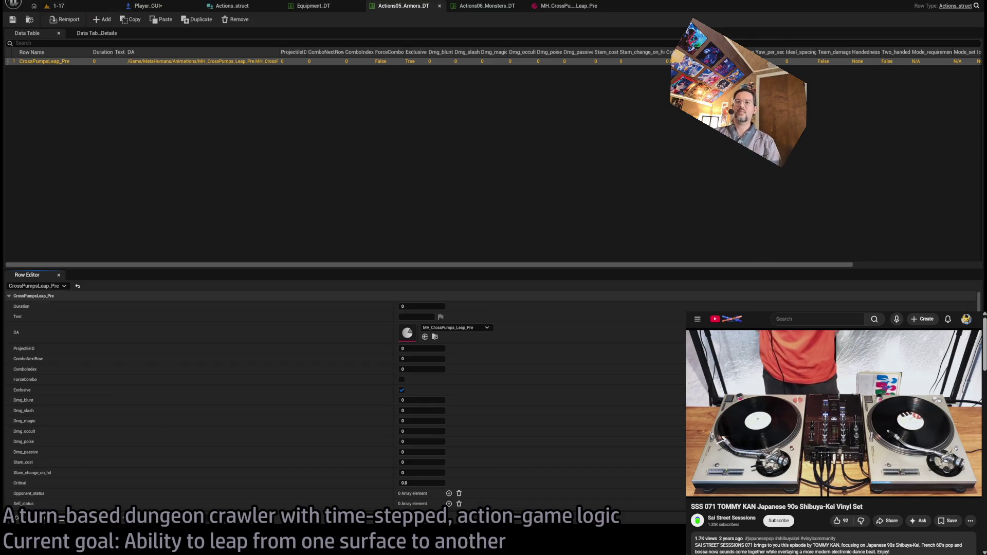
mouse_move(879, 442)
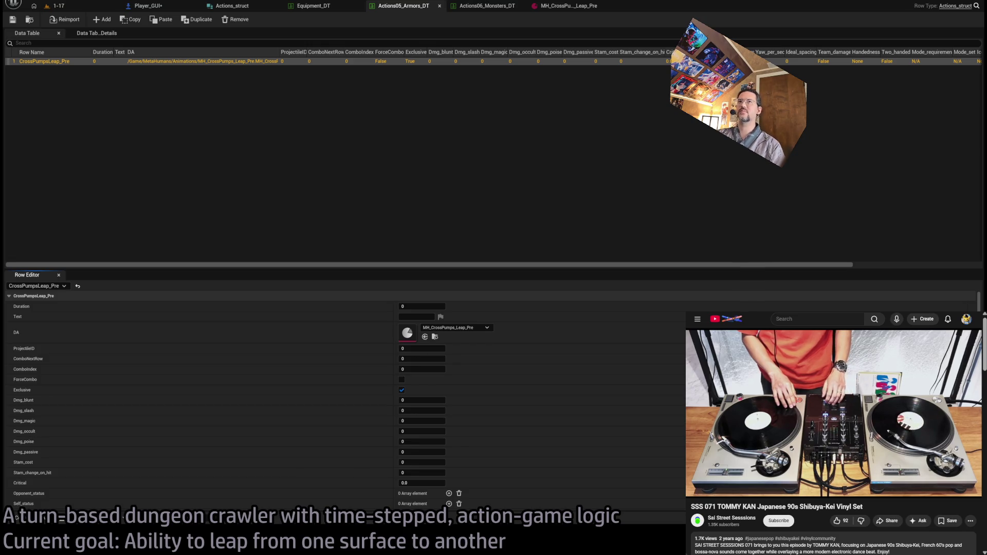
click(21, 154)
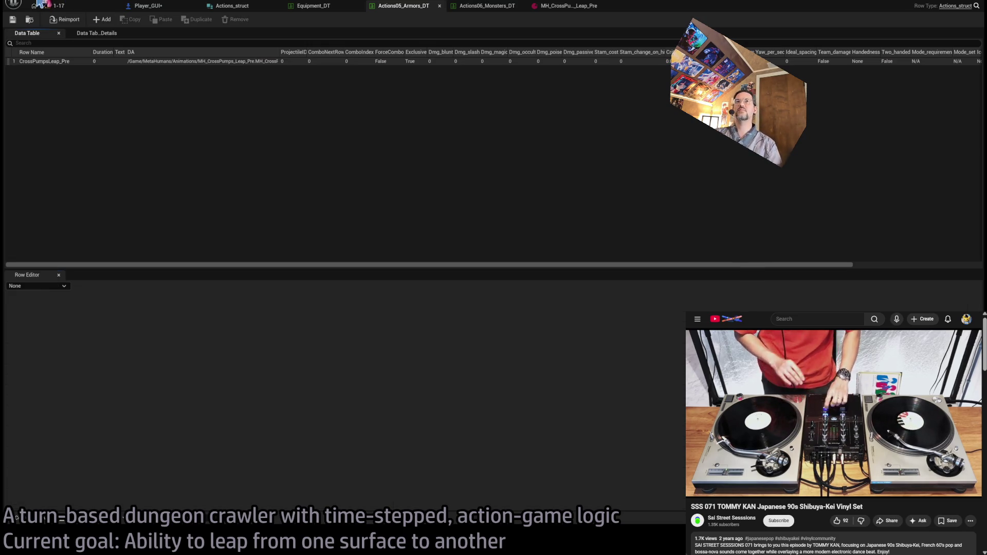
click(63, 8)
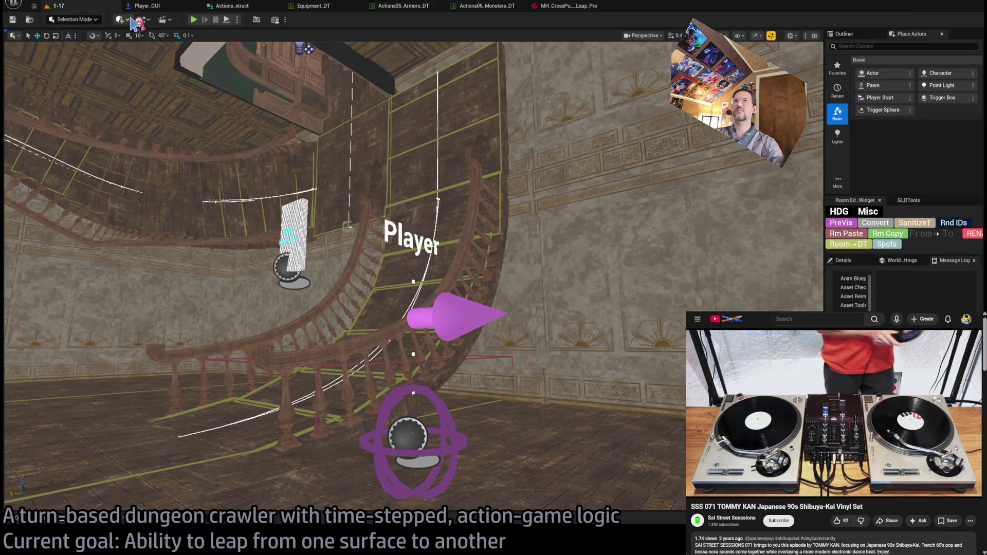
Run a brief play test in level 1-17 against the cat monster, then stop it.
key(alt+p)
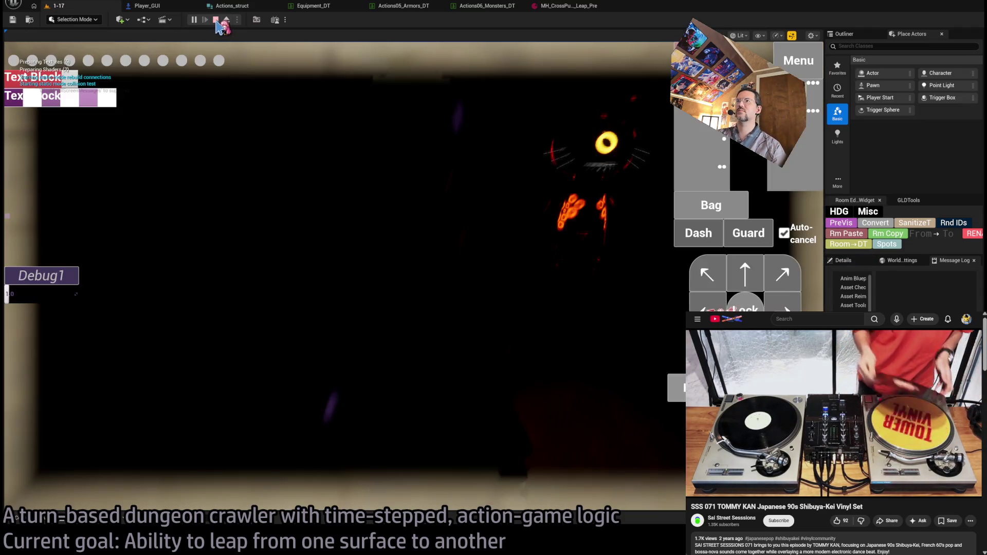
click(216, 20)
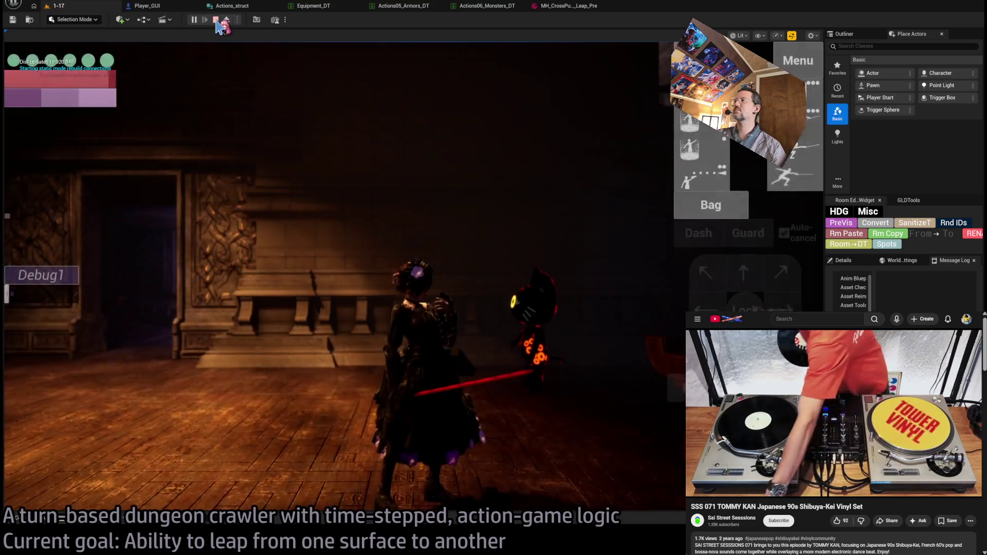
click(216, 20)
click(232, 6)
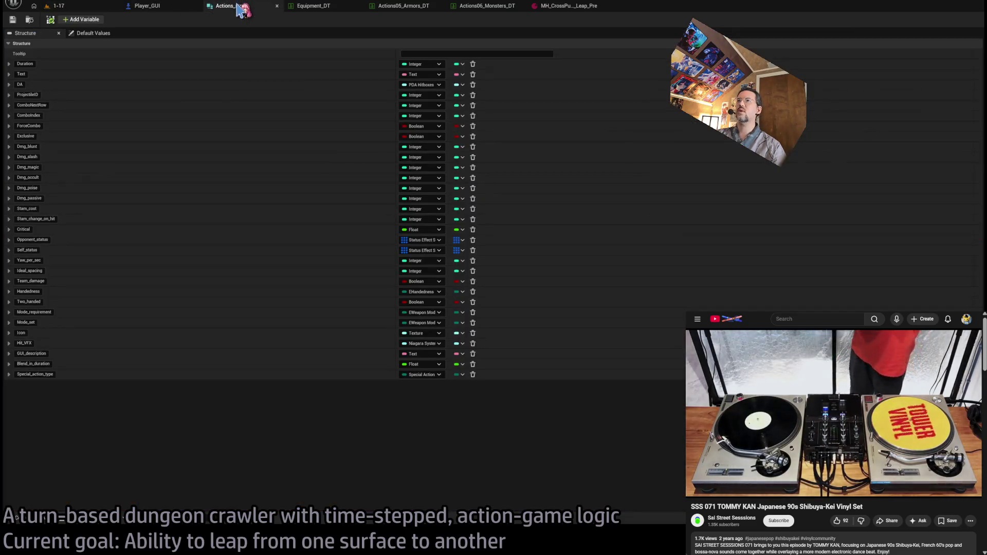
Set the CrossPumps row's R1_or_default action to Armors row 1 in Equipment_DT and save.
click(568, 8)
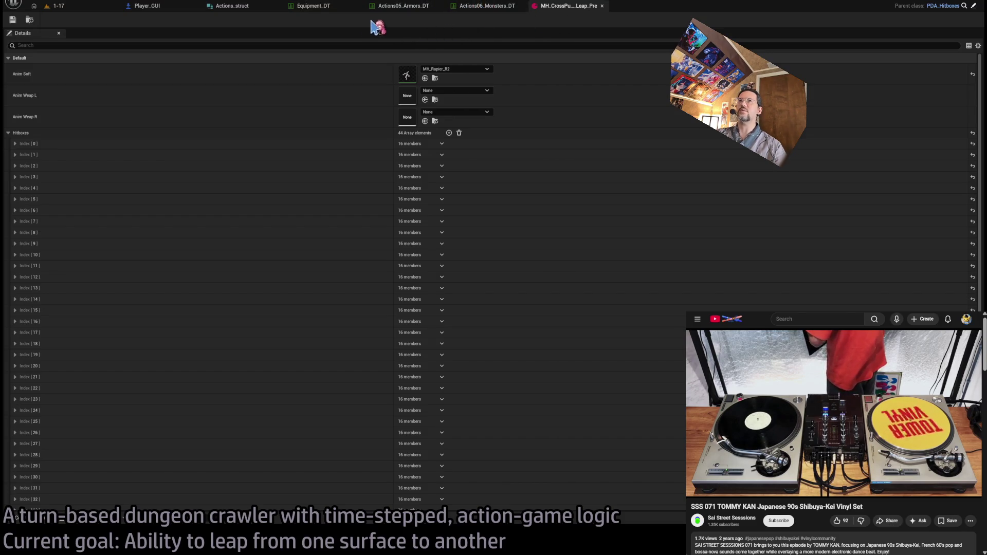
click(311, 6)
click(72, 84)
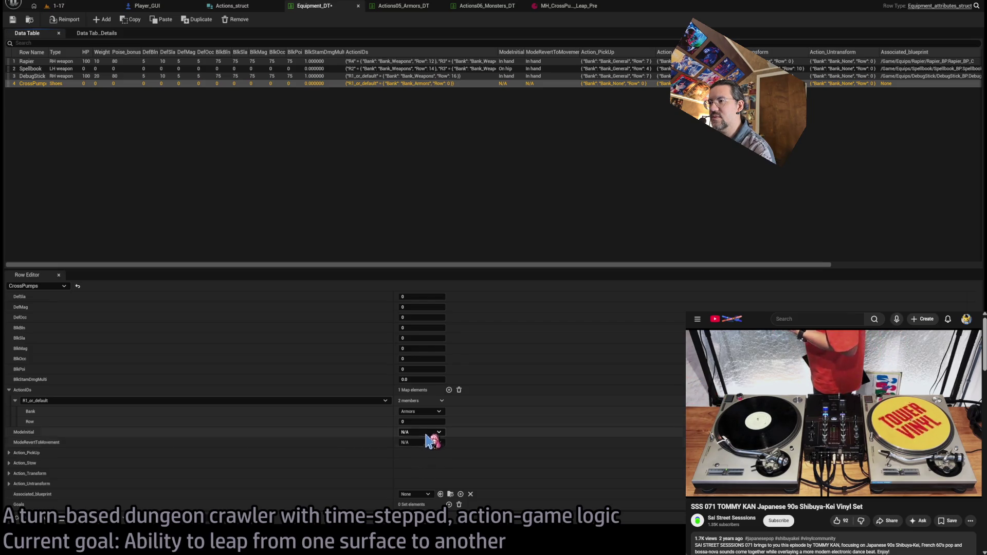
text(1)
key(Return)
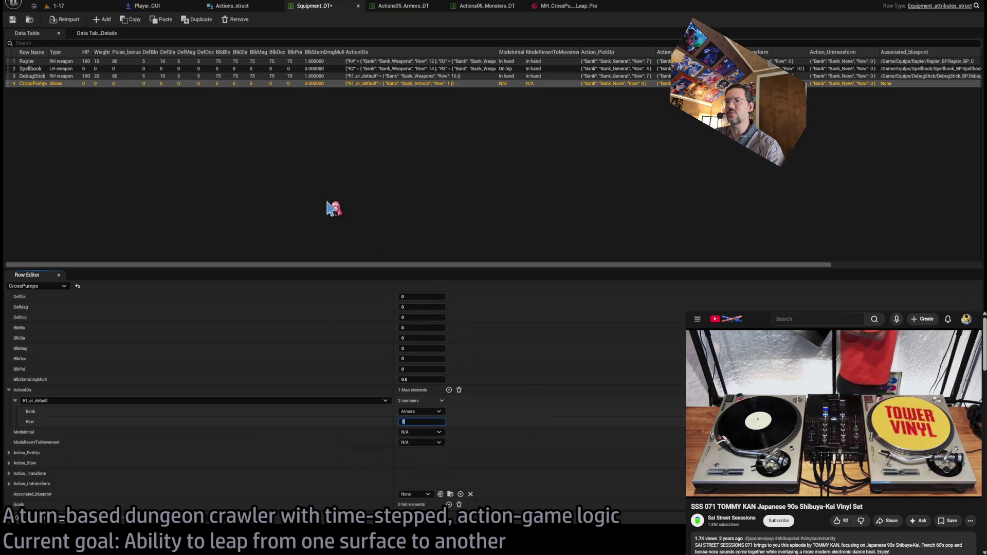
click(13, 19)
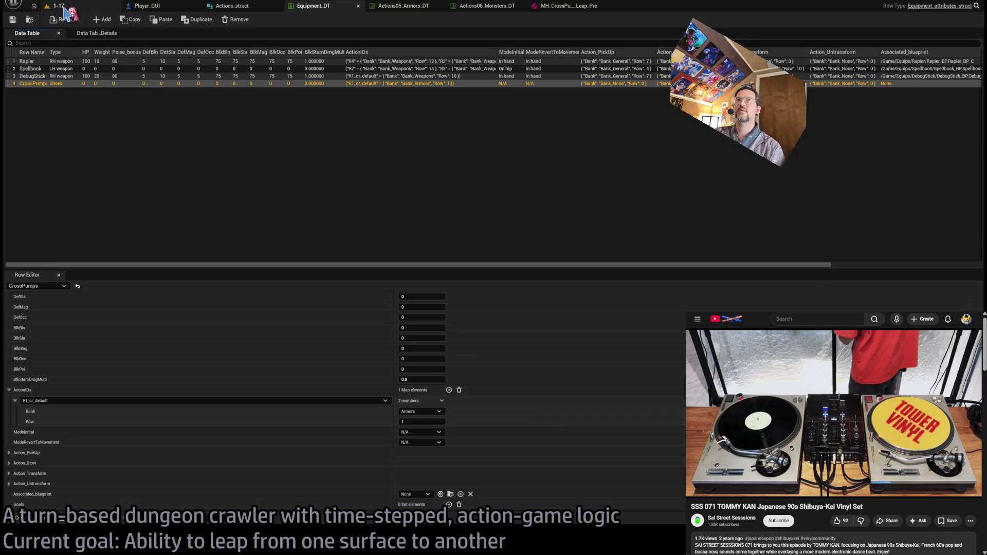
click(61, 6)
Play-test the level again, then open Player_GUI_widget from the GUI folder.
click(194, 20)
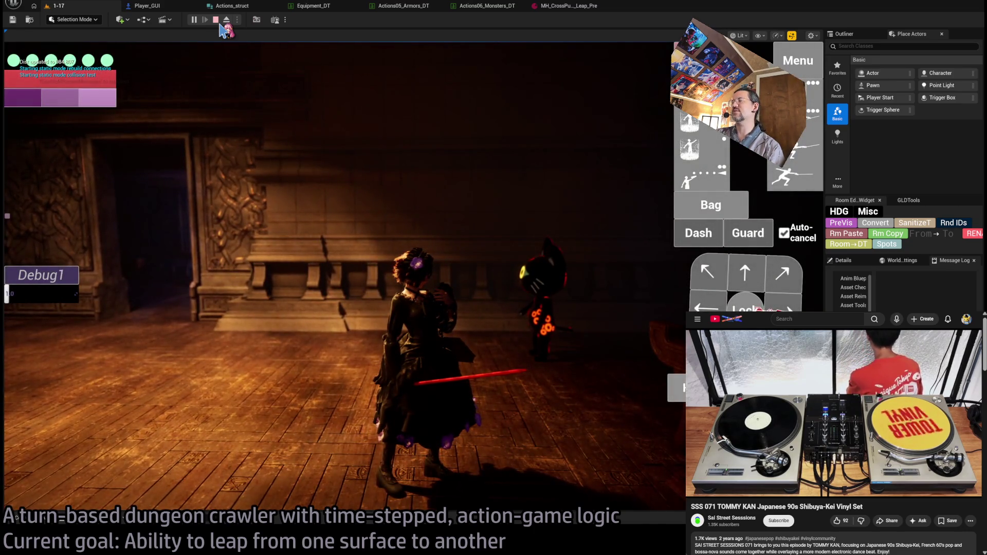
click(216, 20)
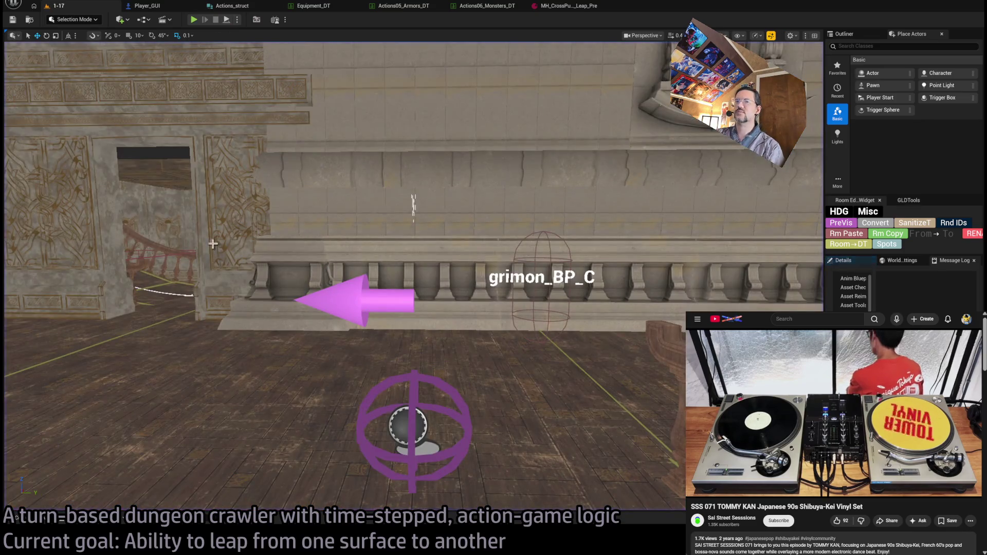
click(21, 519)
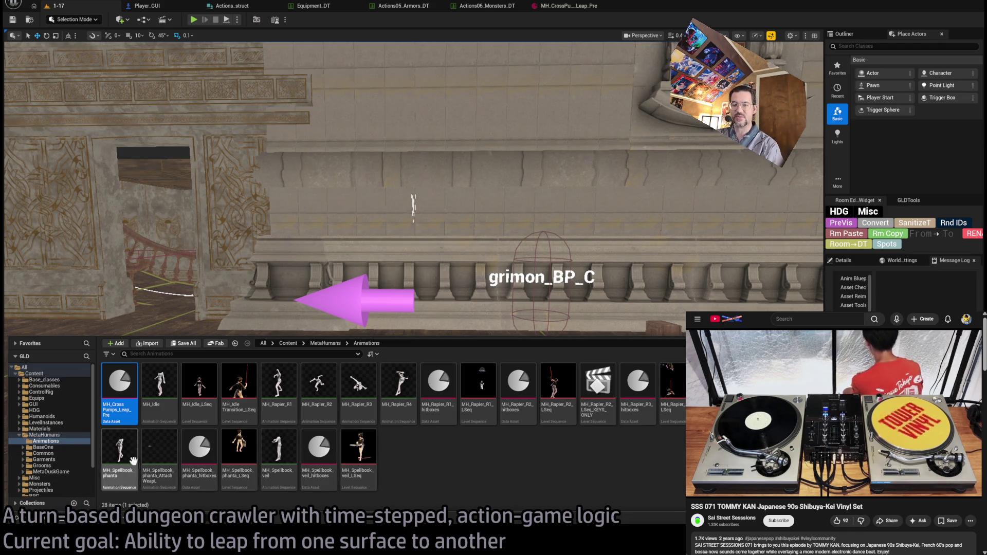
click(32, 404)
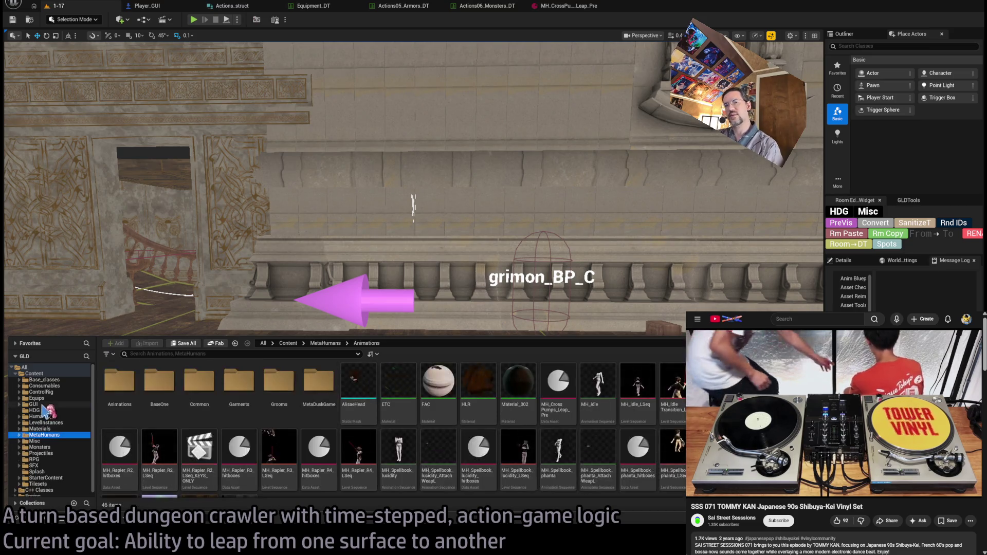
double_click(567, 395)
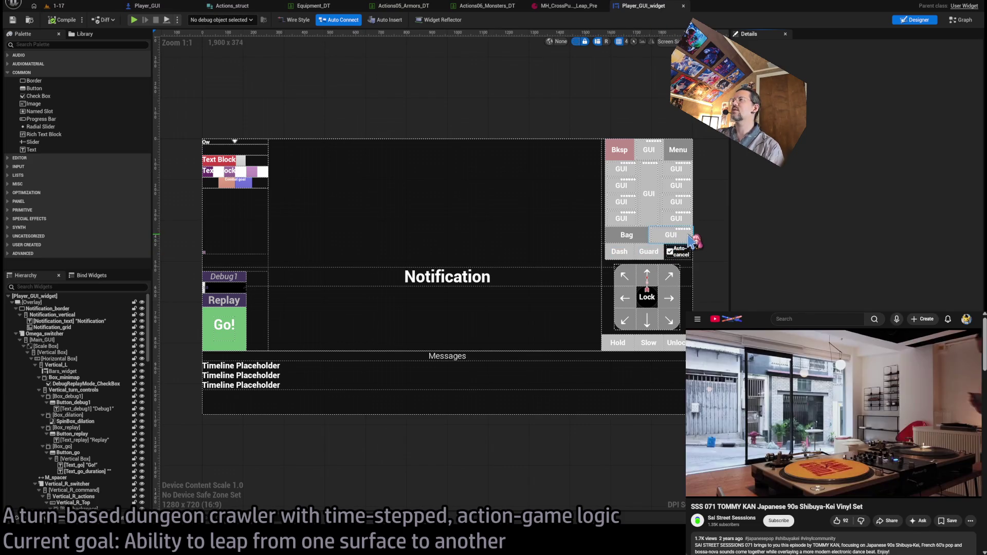
Compare the HUD's head, top and bottom buttons, leaving the bottom button selected.
click(670, 238)
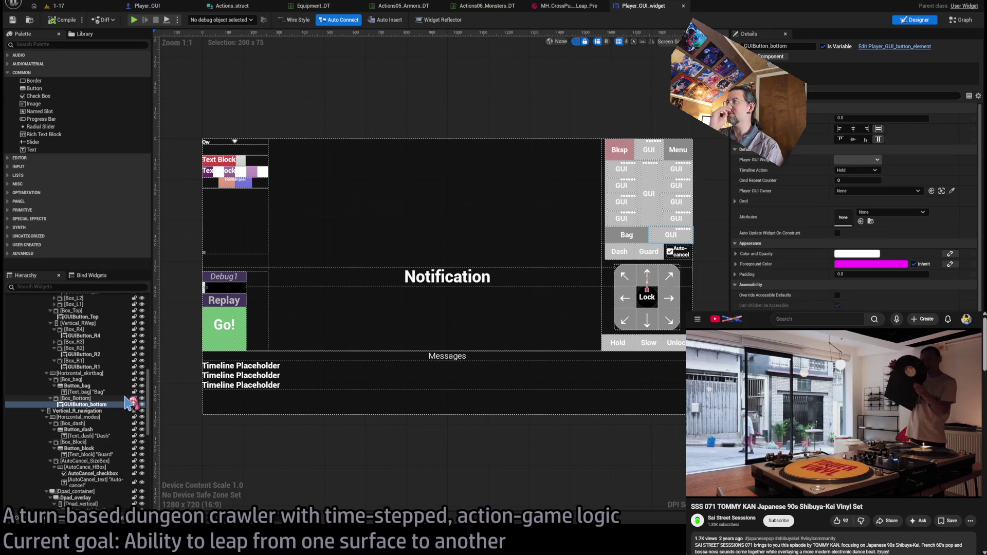
click(649, 157)
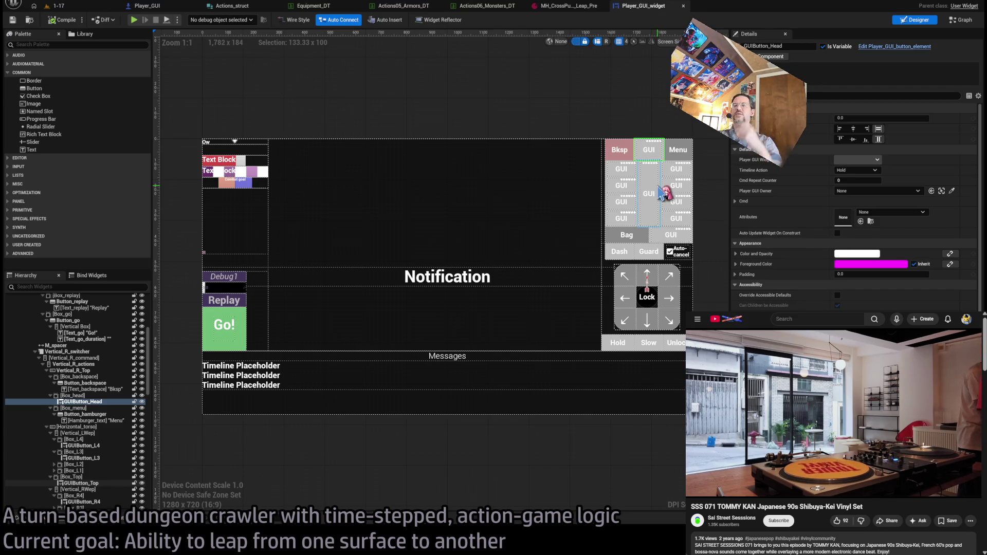
click(662, 192)
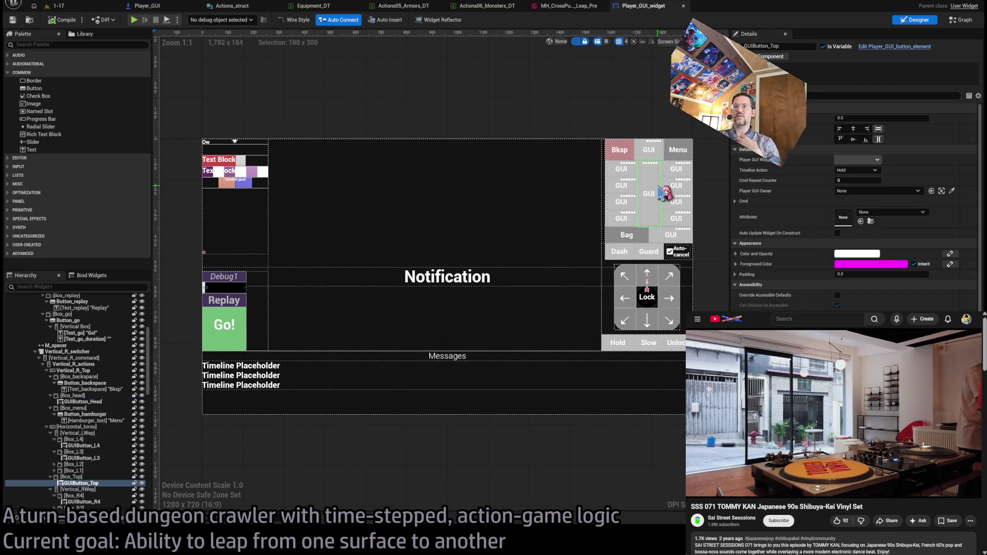
click(687, 239)
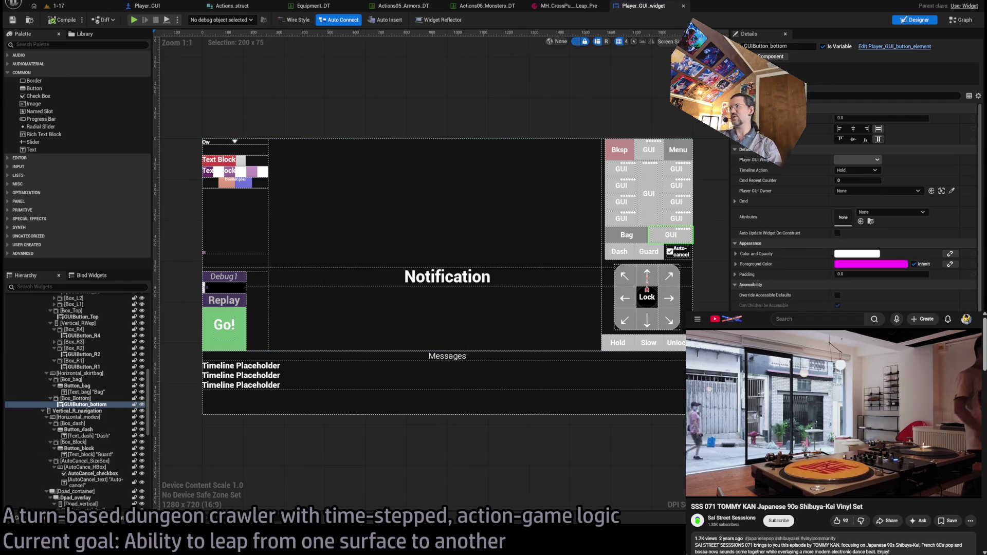
Rename Box_Bottom to Box_Shoes and GUIButton_bottom to GUIButton_Shoes, then locate its graph reference.
double_click(80, 399)
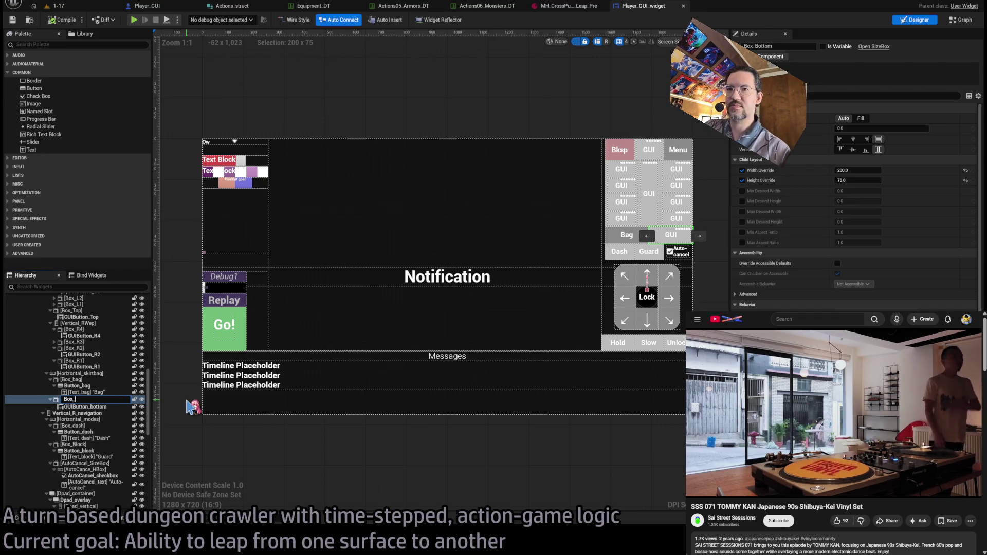
text(Shoes)
key(Return)
click(91, 405)
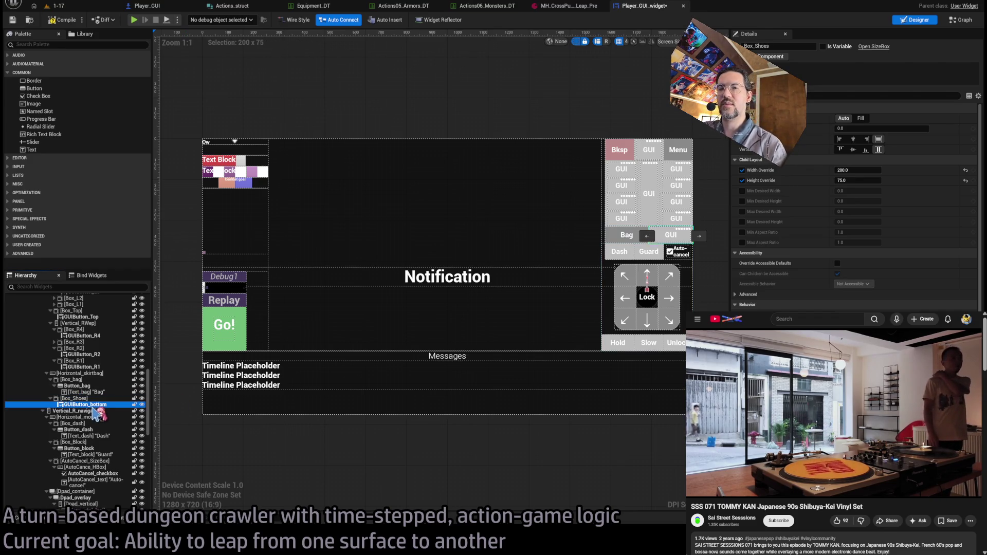
double_click(91, 405)
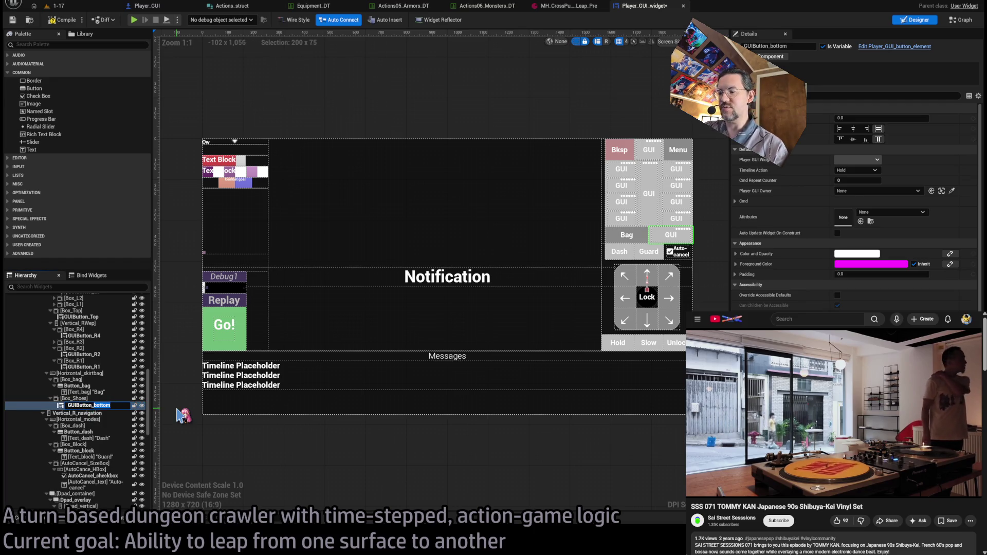
text(Shoes)
key(Return)
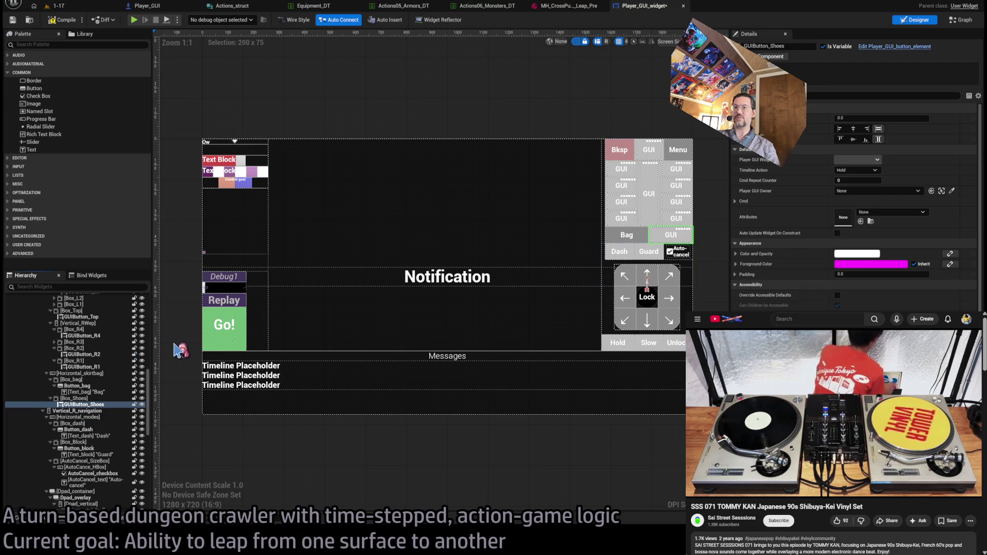
key(shift+alt+f)
click(198, 461)
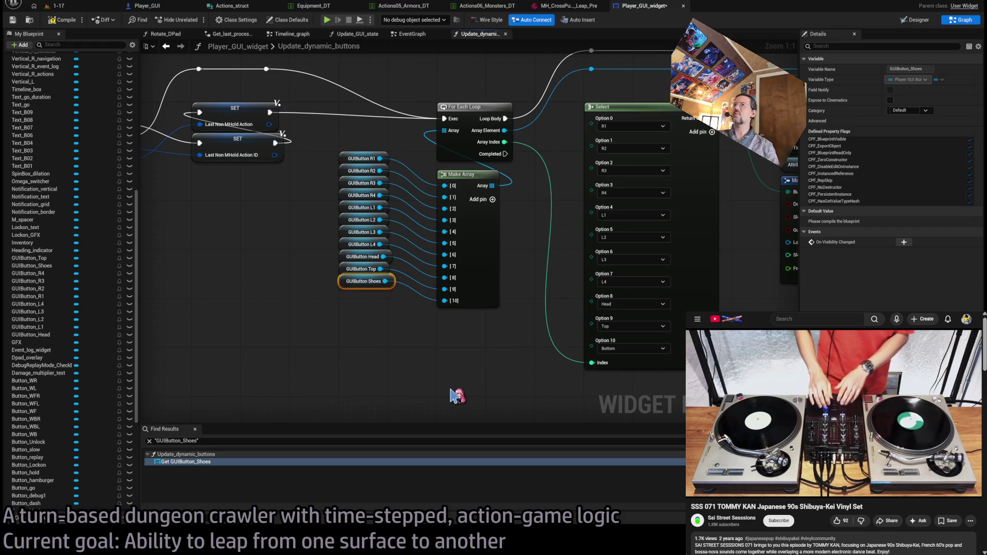
Pan Update_dynamic_buttons to the Get Action ID From Timeline node and open its P_attributes function.
click(451, 396)
scroll(521, 226, down, 1)
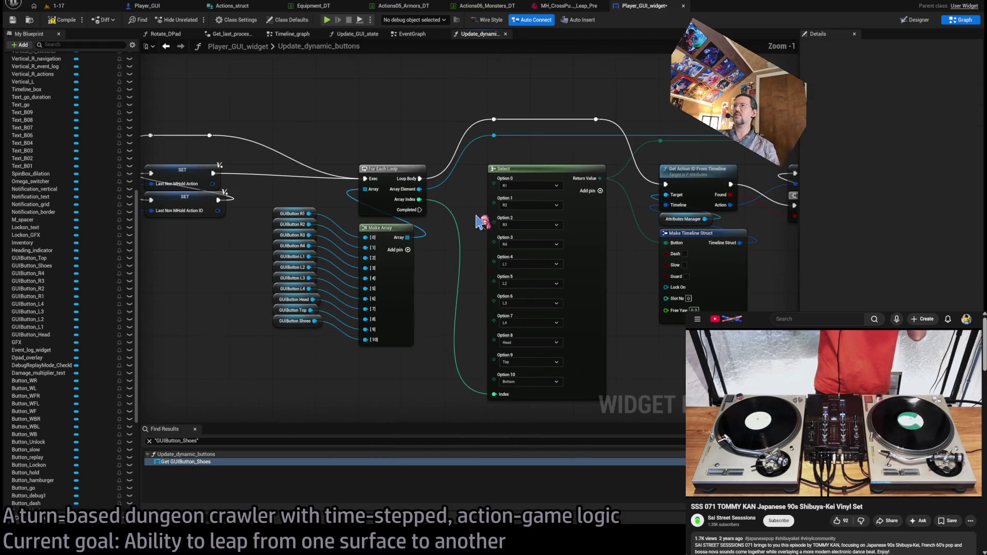
drag(483, 217, 527, 234)
drag(483, 194, 541, 264)
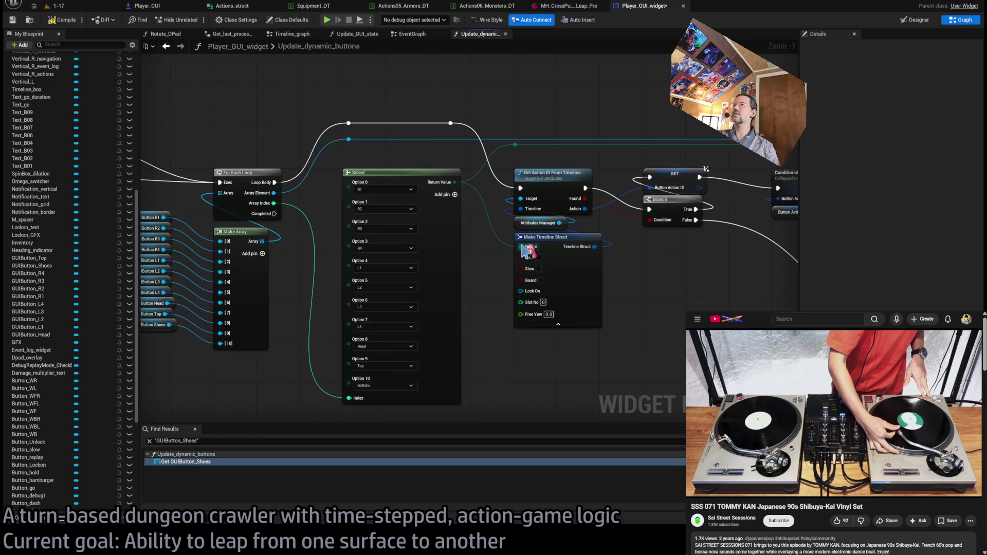
drag(560, 180, 522, 195)
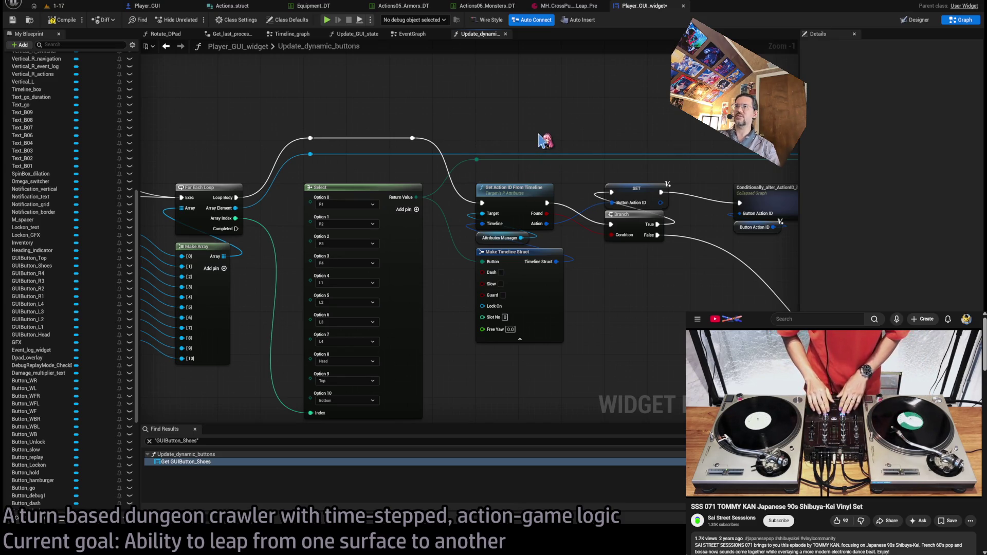
mouse_move(523, 196)
mouse_down()
mouse_move(535, 193)
mouse_move(509, 206)
mouse_move(553, 223)
mouse_move(533, 211)
mouse_move(477, 212)
mouse_up()
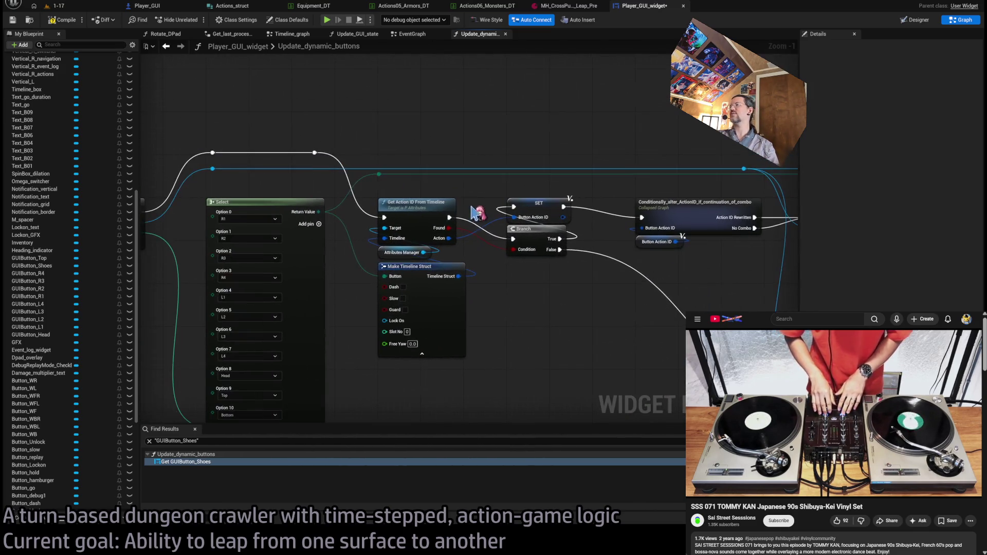
double_click(393, 205)
scroll(378, 191, up, 3)
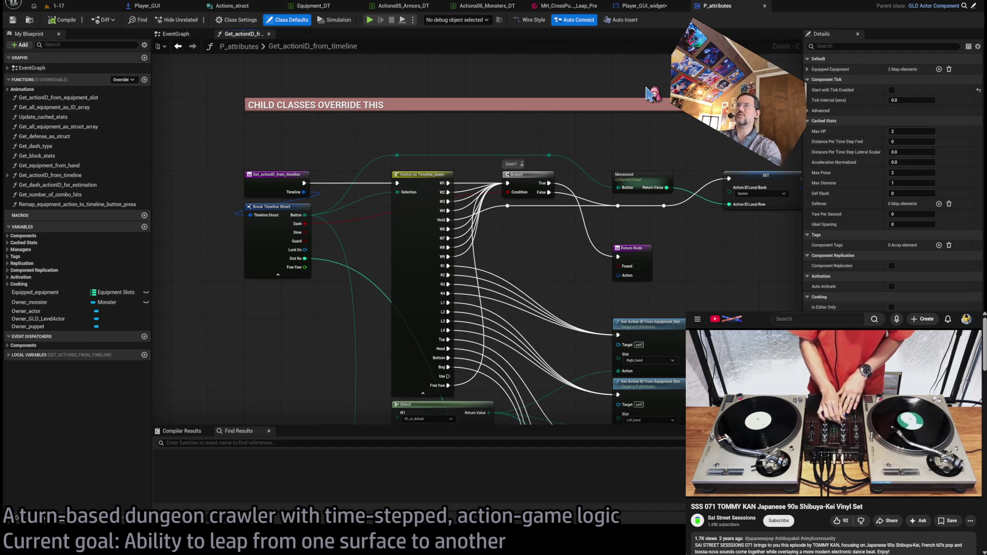
Open the P_attributes_humanoid blueprint through the asset search and close the base P_attributes tab.
key(ctrl+p)
text(attributes)
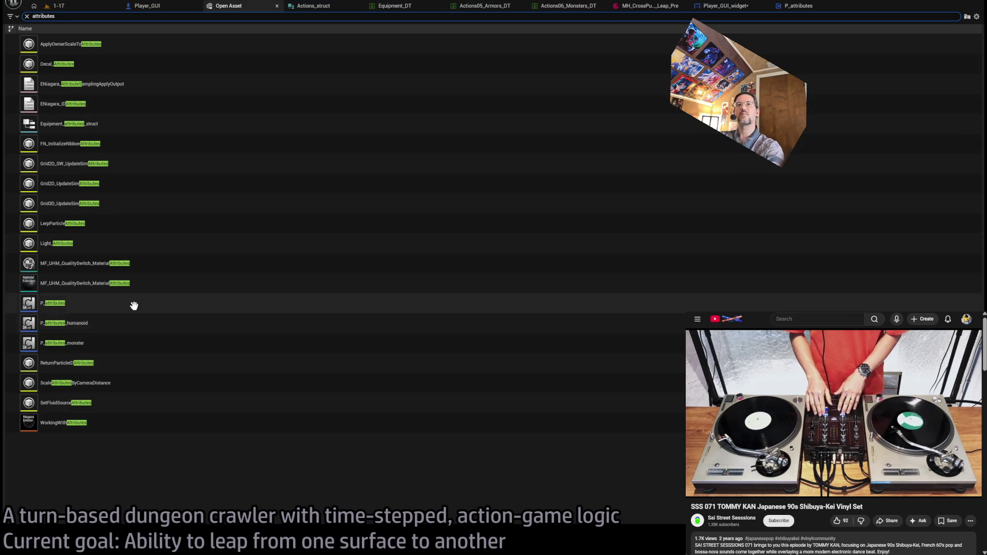
click(121, 324)
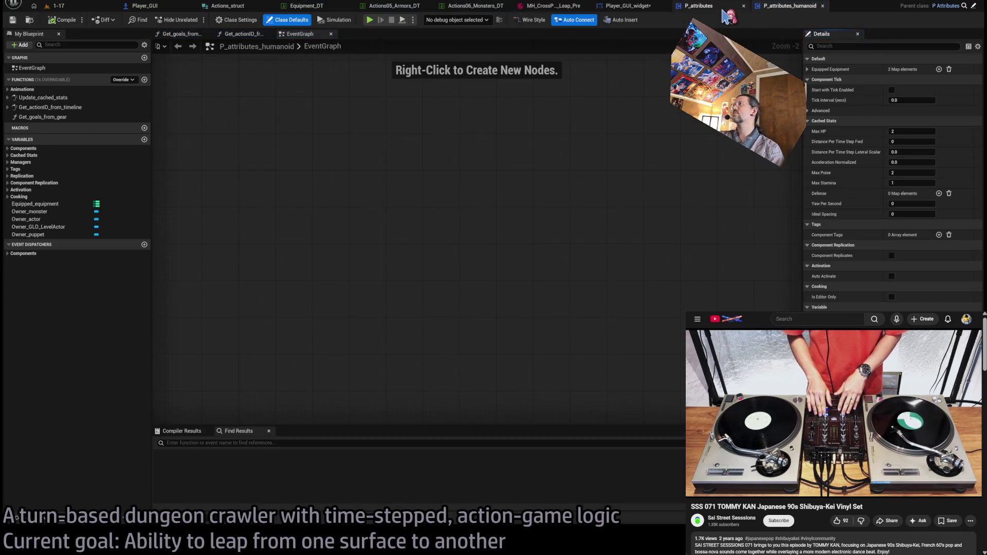
click(743, 6)
click(660, 7)
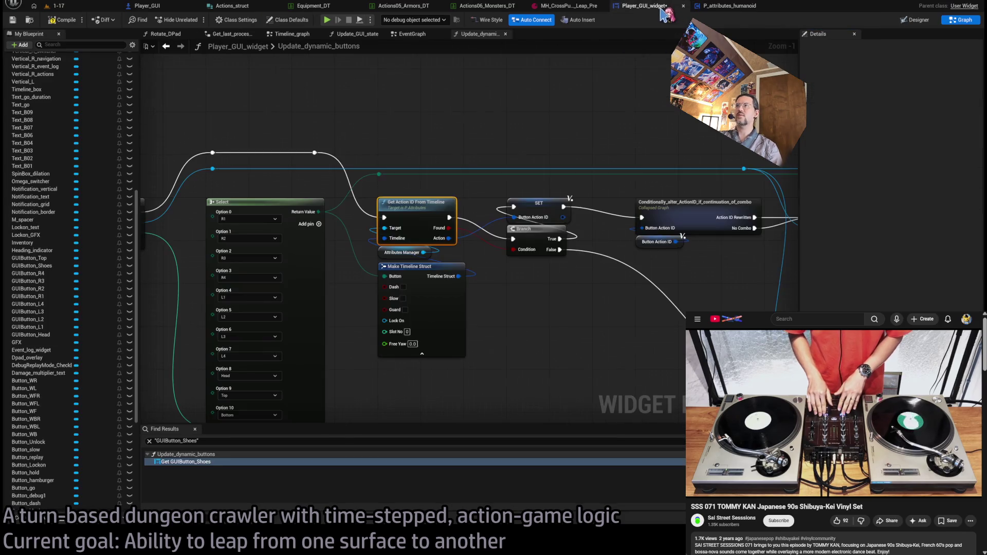
click(732, 6)
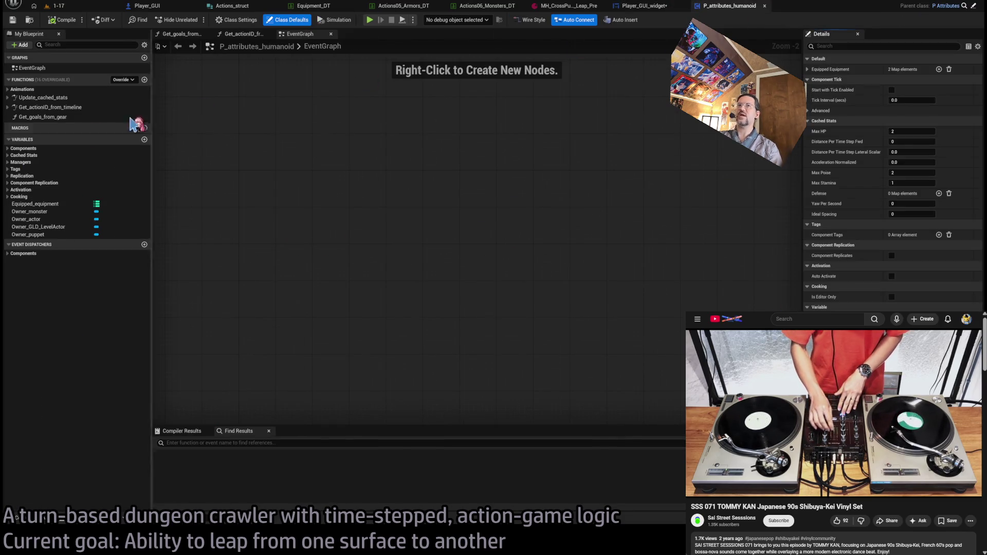
Inspect the humanoid override of Get_actionID_from_timeline, including its Select, Switch and consumable lookup nodes.
double_click(76, 108)
scroll(485, 247, up, 5)
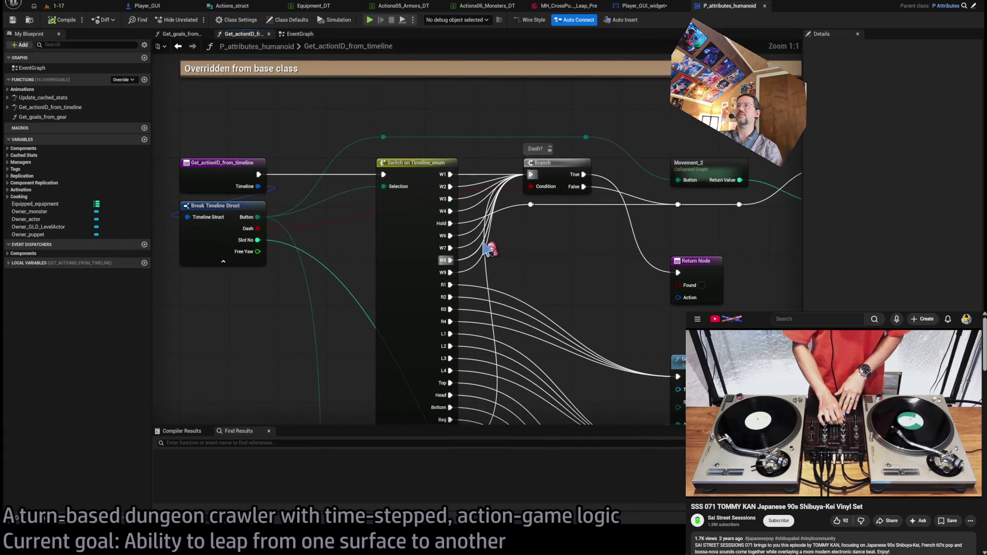
scroll(576, 246, down, 1)
drag(595, 253, 493, 179)
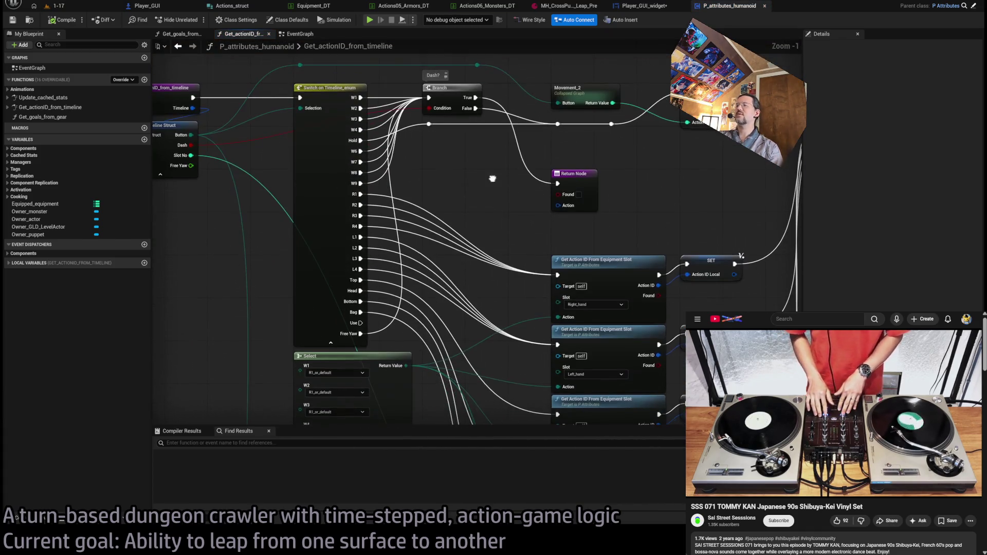
drag(517, 219, 483, 200)
scroll(514, 211, up, 1)
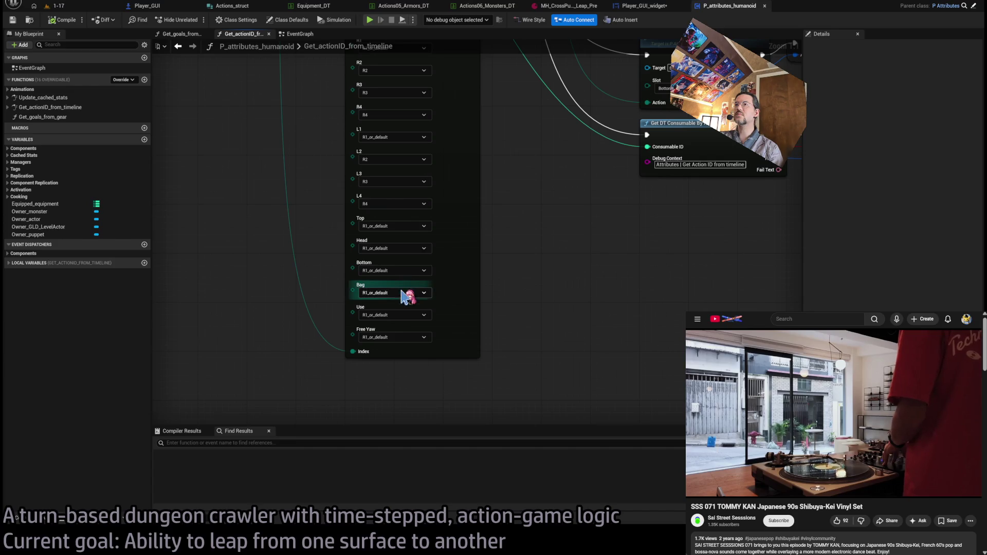
mouse_move(370, 264)
mouse_down()
mouse_move(488, 279)
mouse_move(478, 388)
mouse_up()
mouse_move(471, 240)
mouse_down()
mouse_move(321, 204)
mouse_move(359, 212)
mouse_up()
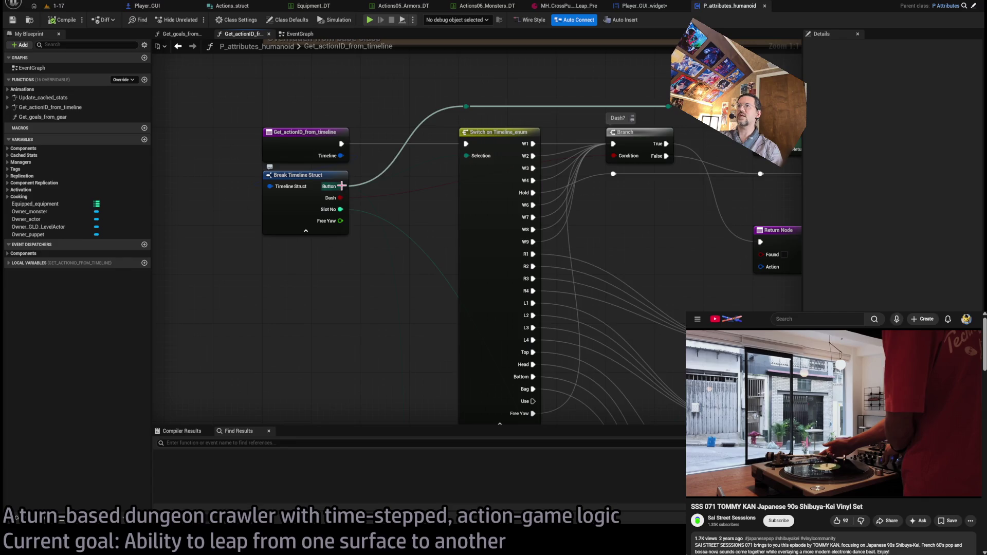
scroll(342, 186, down, 1)
mouse_move(476, 275)
mouse_down()
mouse_move(408, 293)
mouse_move(425, 209)
mouse_move(441, 234)
mouse_move(480, 180)
mouse_move(447, 251)
mouse_move(474, 324)
mouse_move(469, 253)
mouse_move(485, 348)
mouse_move(468, 337)
mouse_up()
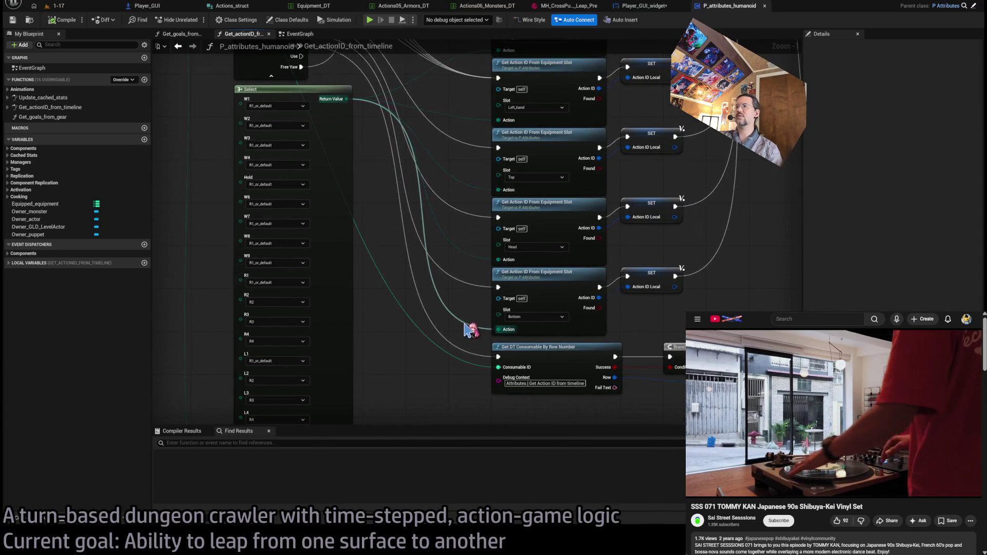
Open Get_actionID_from_equipment_slot from the Bottom slot node, inspect its Break Equipment Attributes Struct, and view Equipment_DT.
click(509, 288)
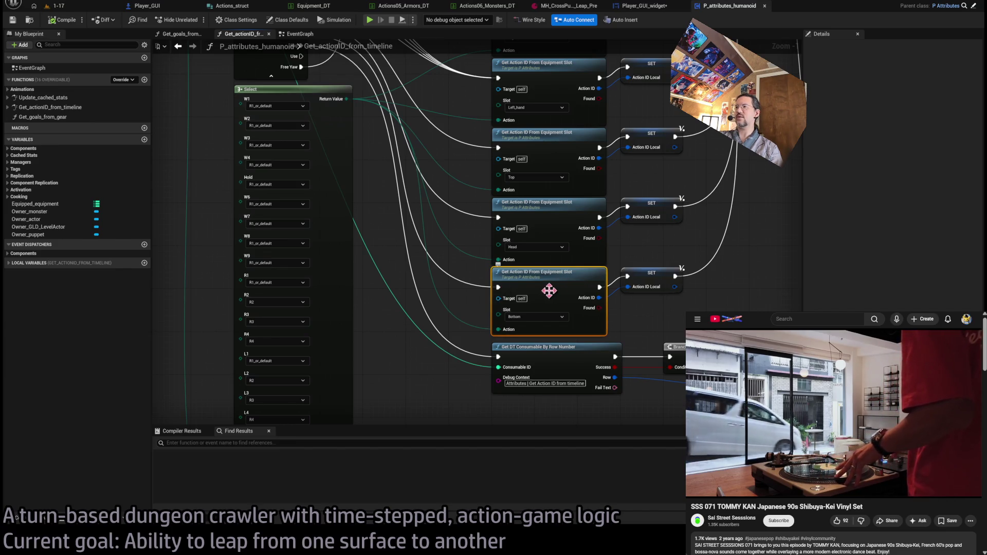
double_click(549, 291)
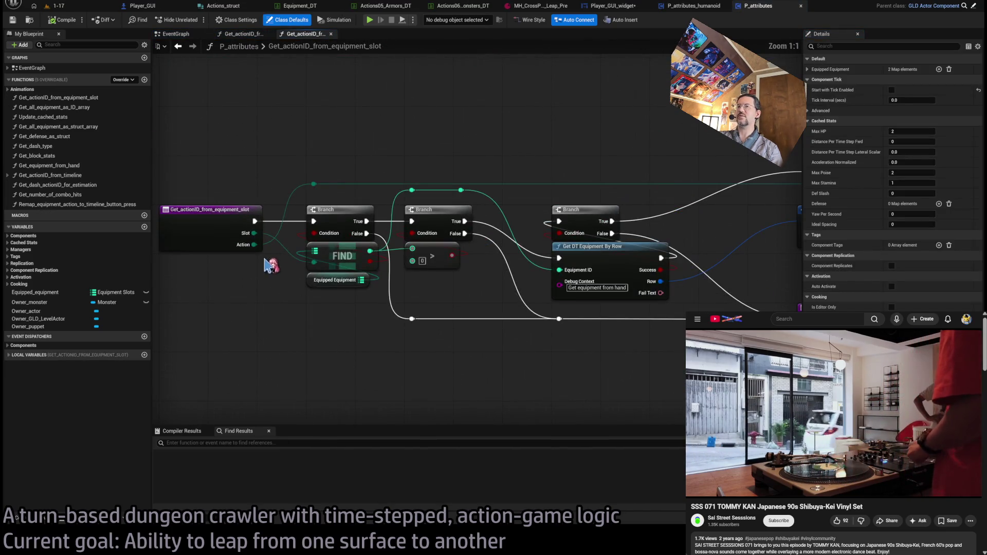
drag(462, 246, 275, 245)
drag(565, 221, 329, 221)
drag(565, 195, 321, 194)
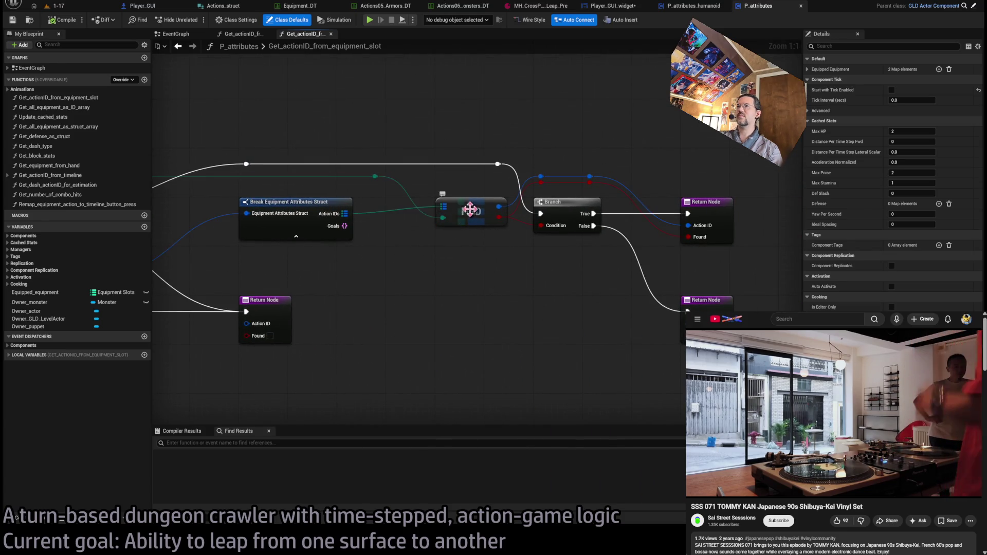
drag(344, 215, 573, 249)
click(522, 202)
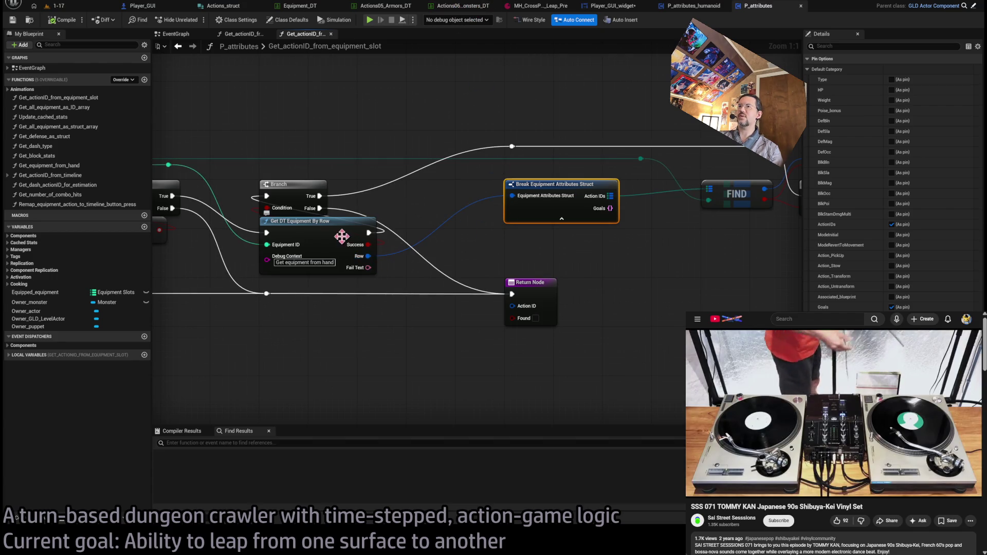
click(304, 6)
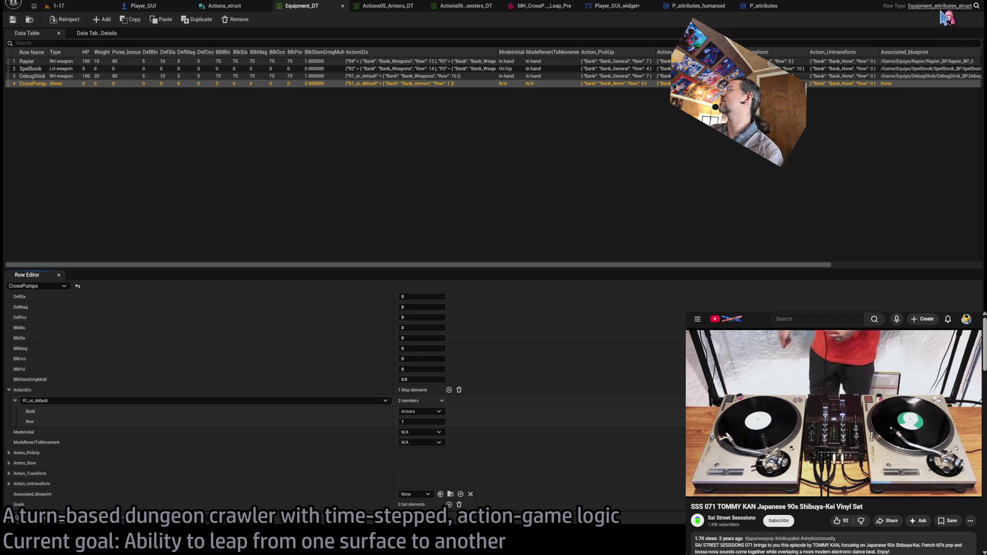
Review the CrossPumps row in Equipment_DT, then return to the P_attributes blueprint.
scroll(265, 370, up, 3)
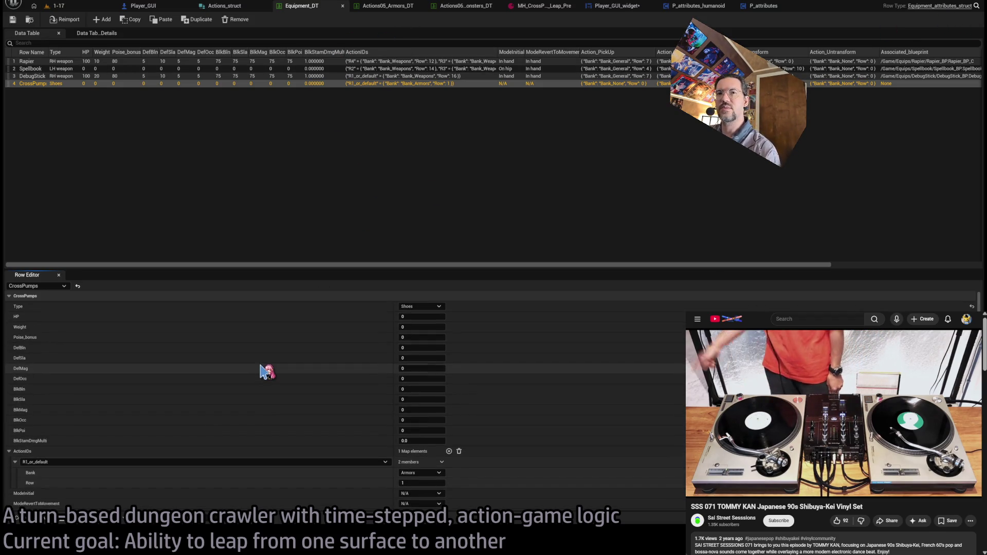
scroll(264, 435, down, 3)
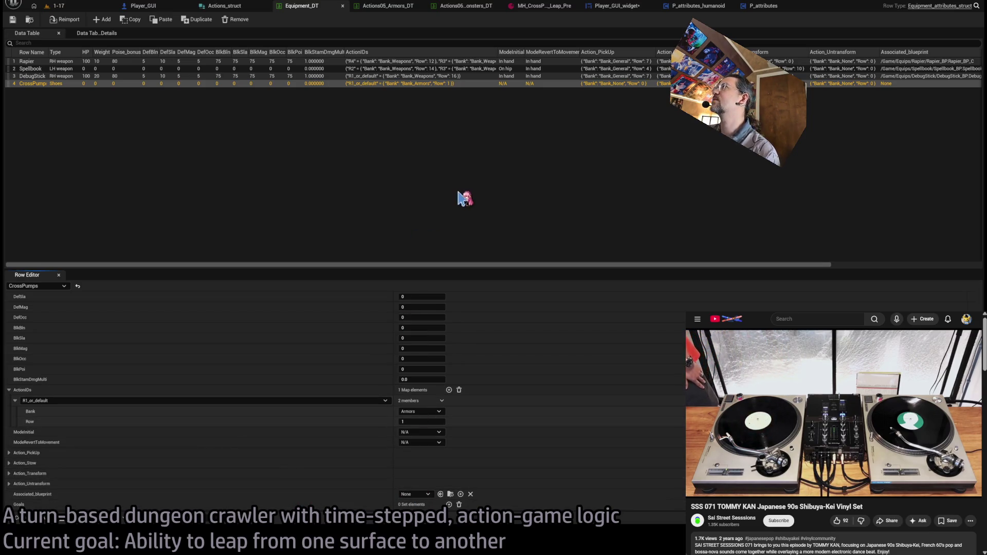
click(758, 5)
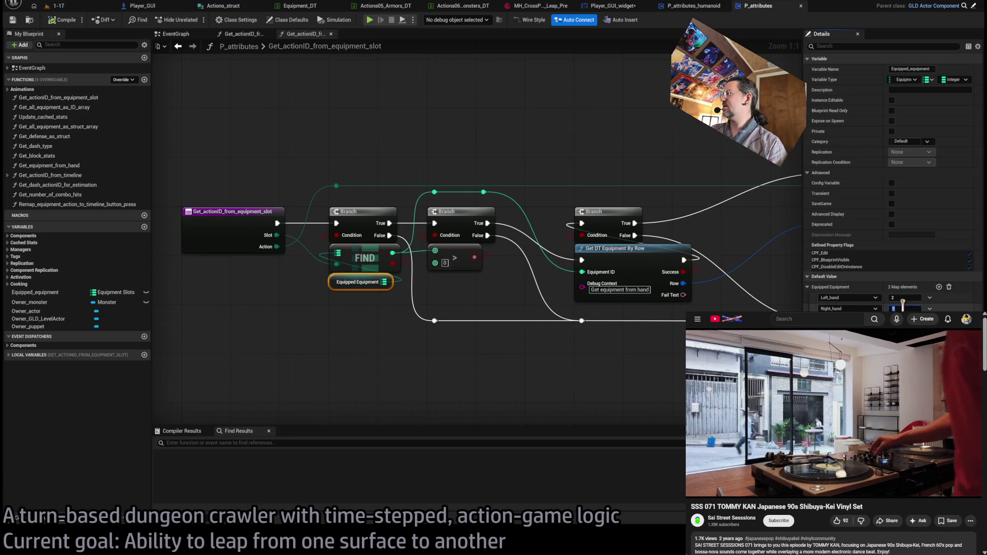
Play level 1-17, advance toward the cat monster and run a DebugKill attack turn.
click(70, 7)
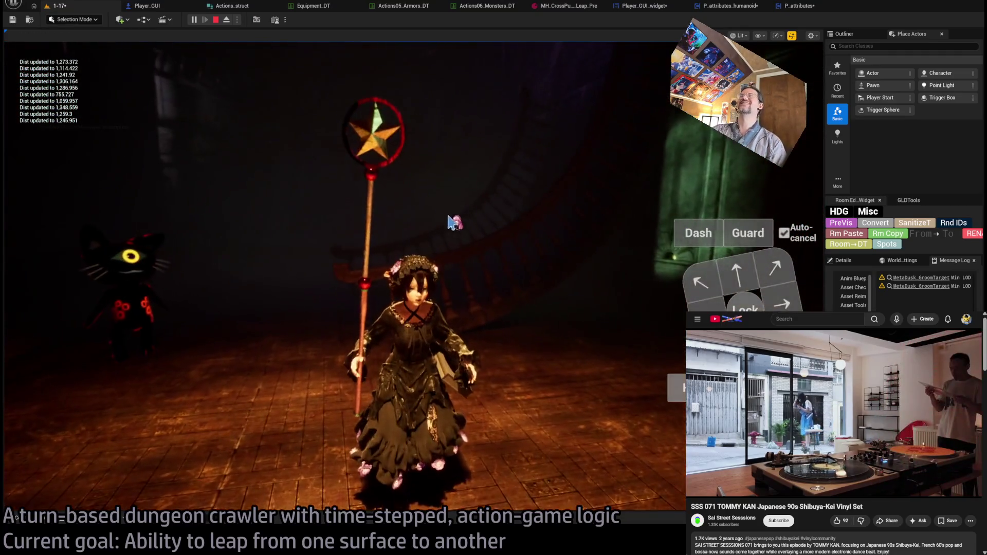
click(607, 233)
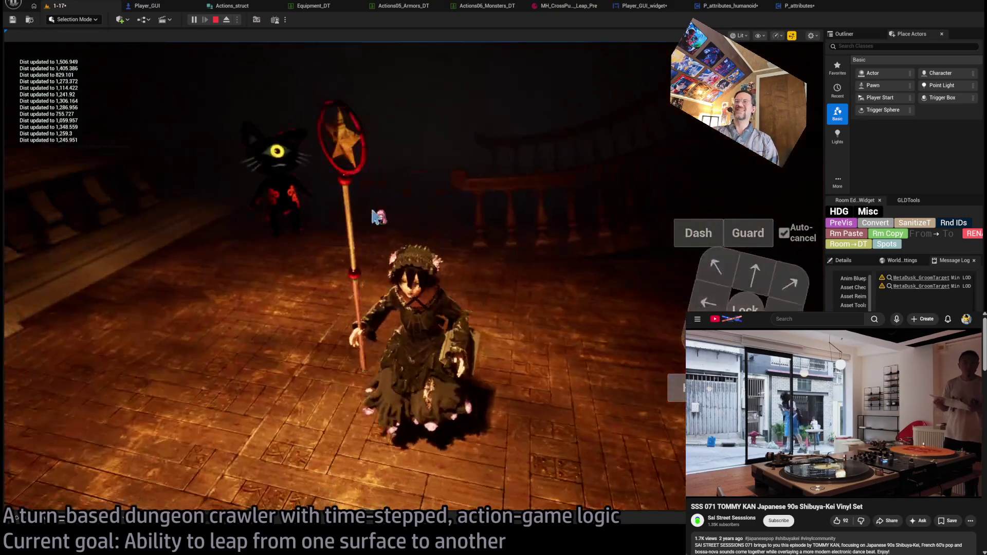
click(515, 222)
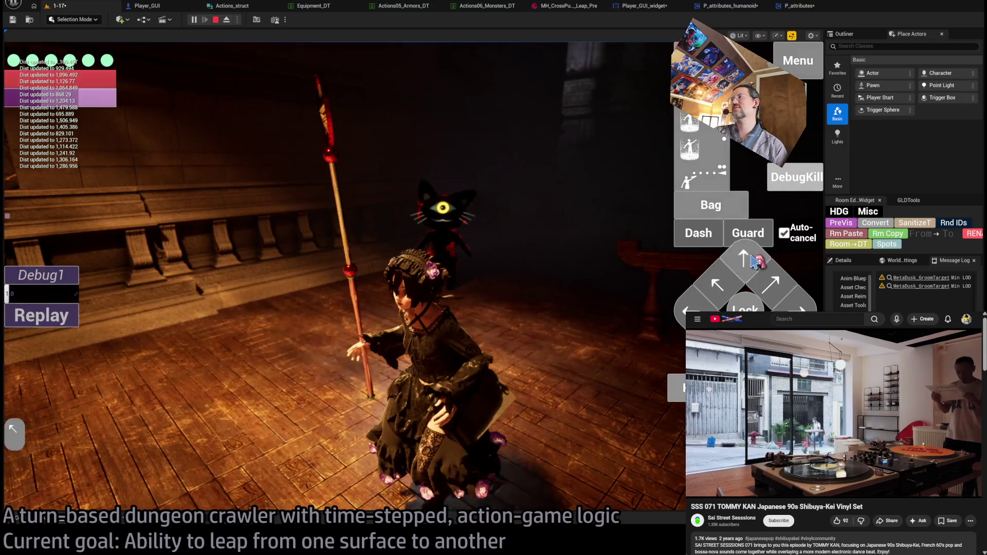
click(742, 260)
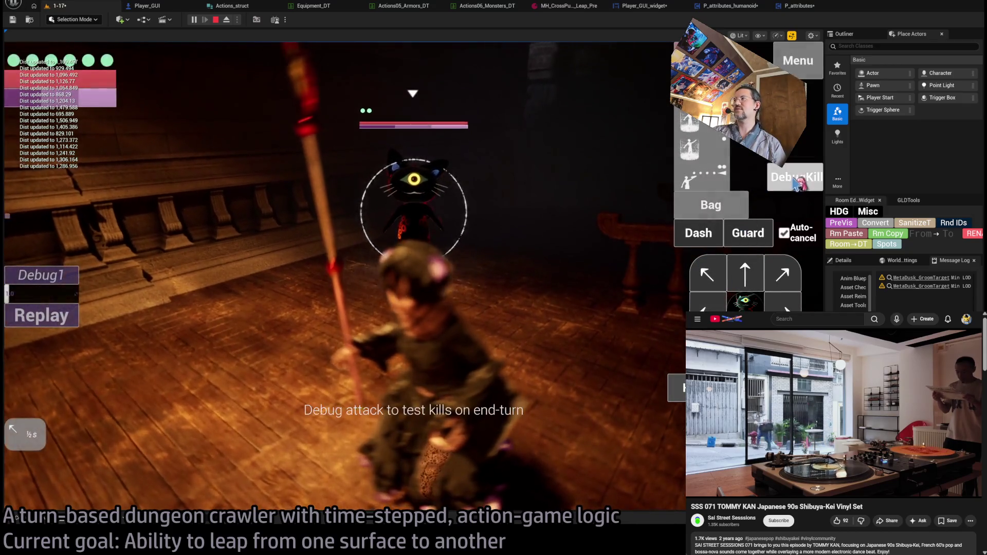
click(742, 265)
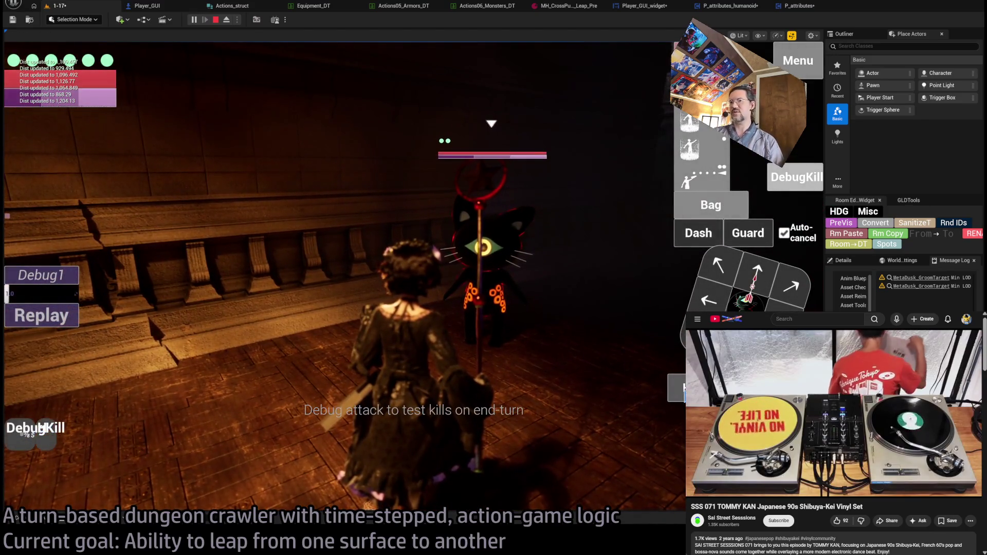
click(26, 430)
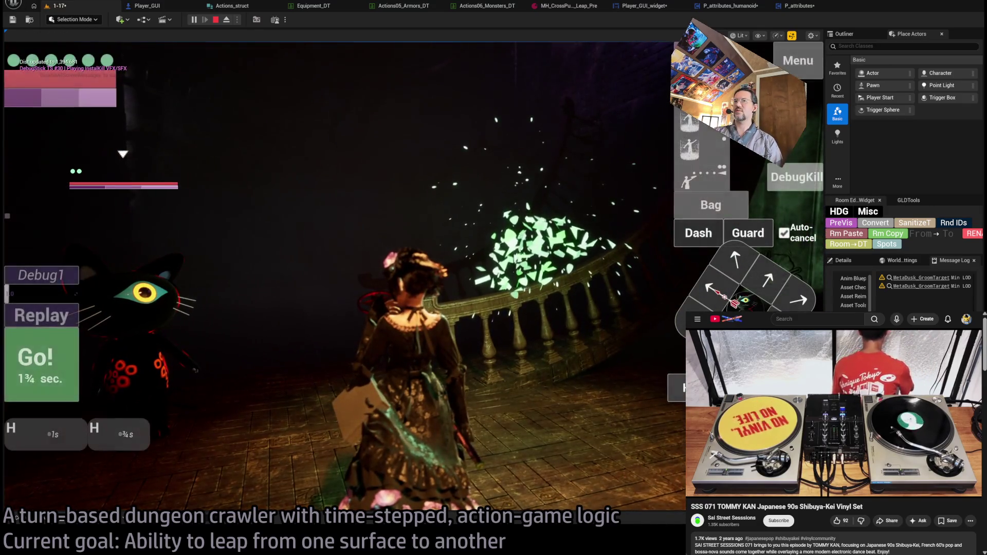
click(43, 376)
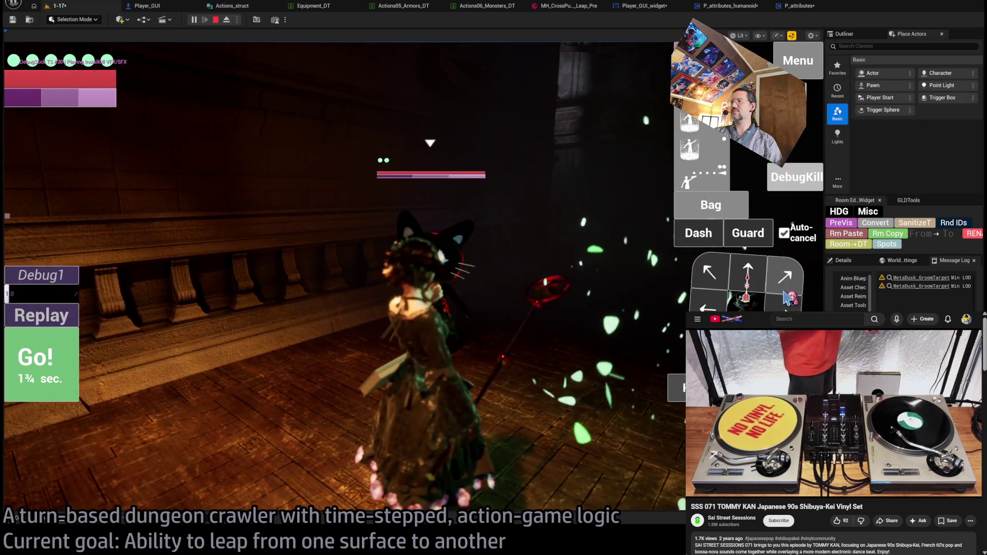
Queue further forward steps and DebugKill attacks until the cat dies, then stop the play-test.
click(748, 275)
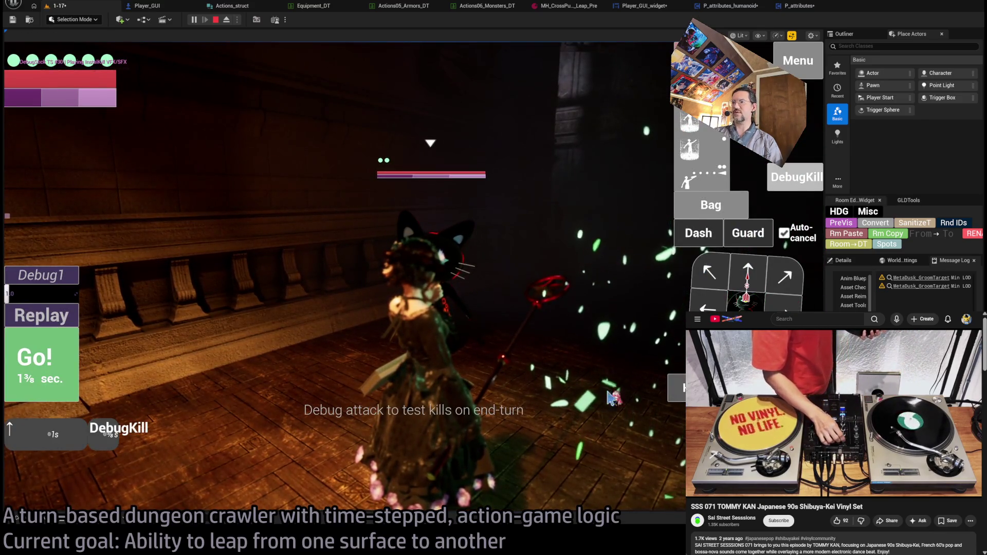
key(space)
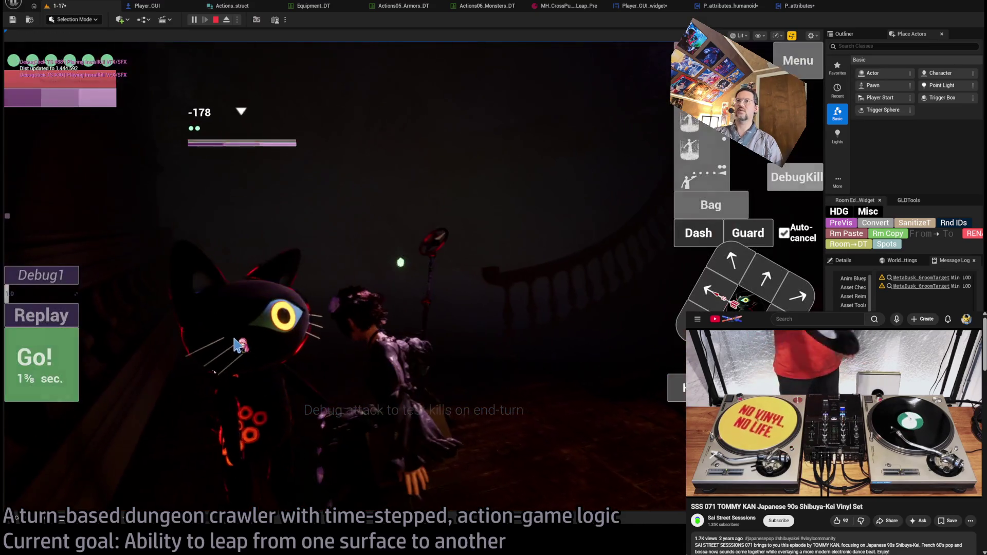
key(h)
key(h)
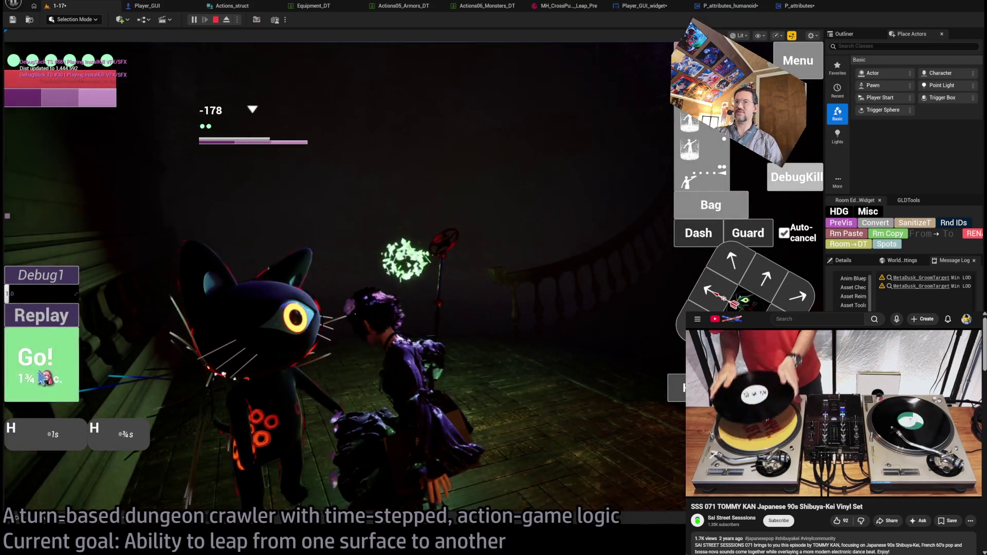
click(41, 378)
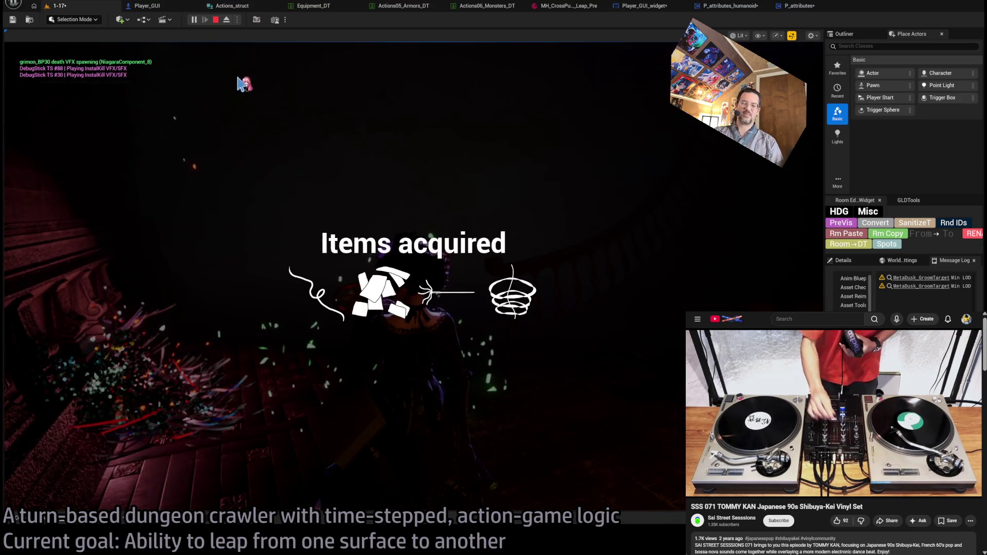
click(215, 19)
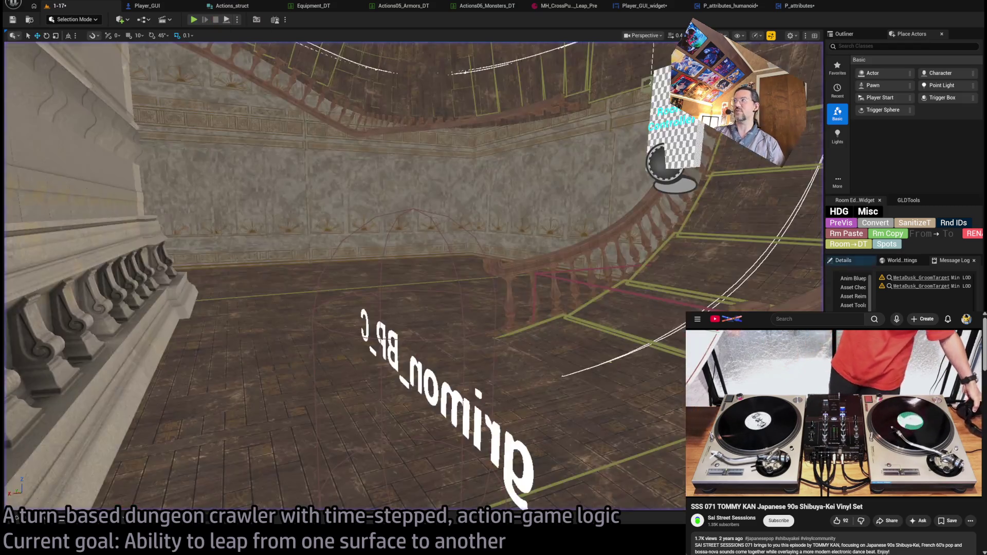
Add a Shoes entry with value 4 to P_attributes' Equipped Equipment default map.
click(791, 6)
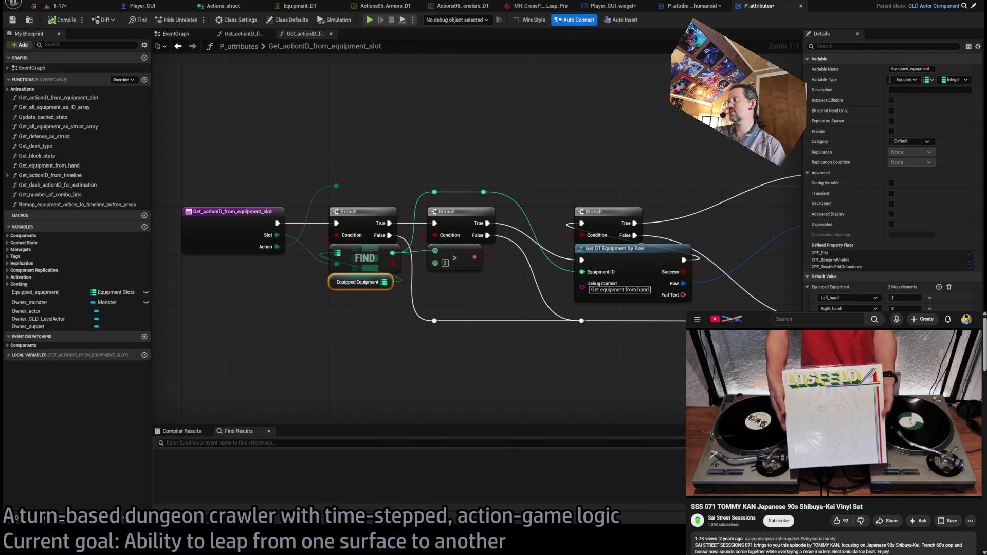
click(847, 308)
click(843, 339)
click(905, 308)
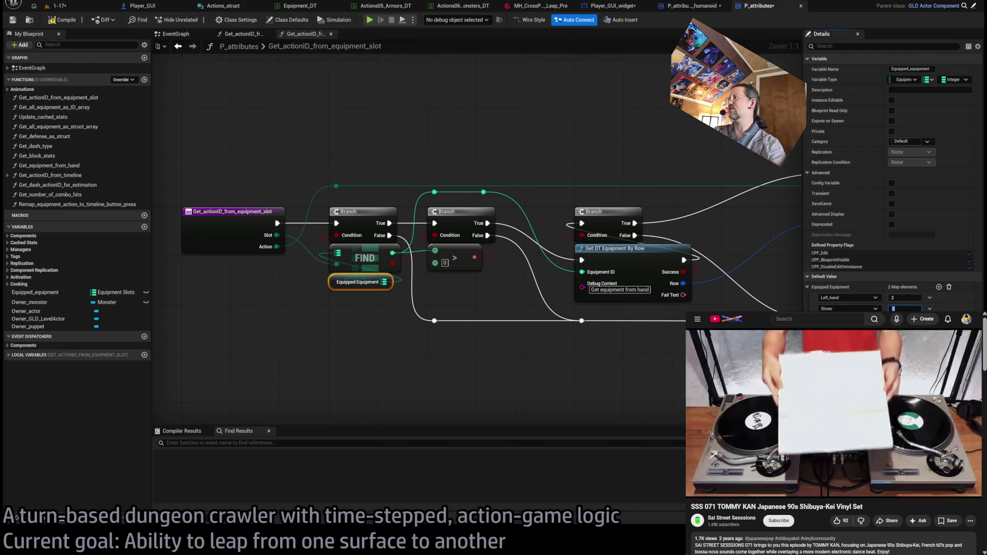
text(4)
key(Return)
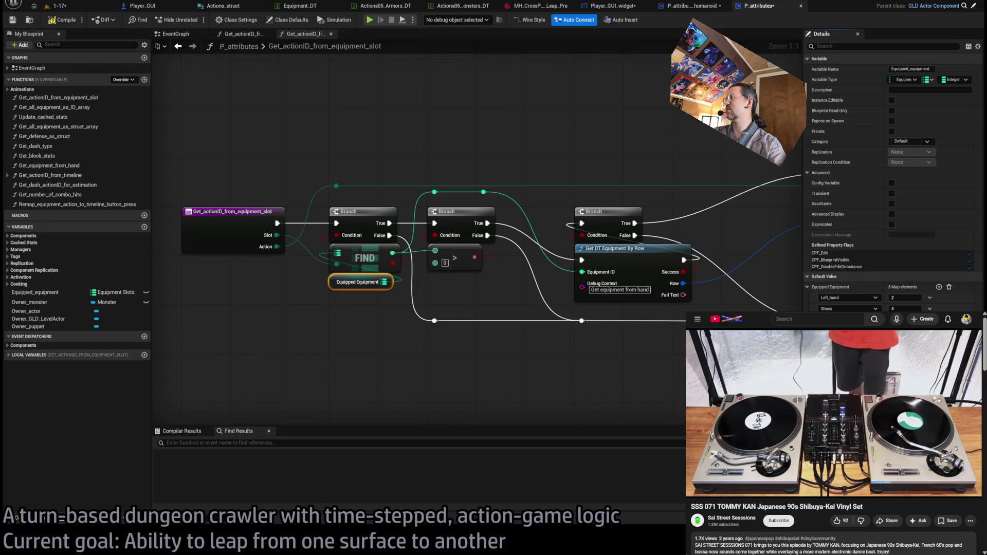
Try a switch on equipment slots from the function's Slot pin, then undo it.
drag(507, 340, 418, 351)
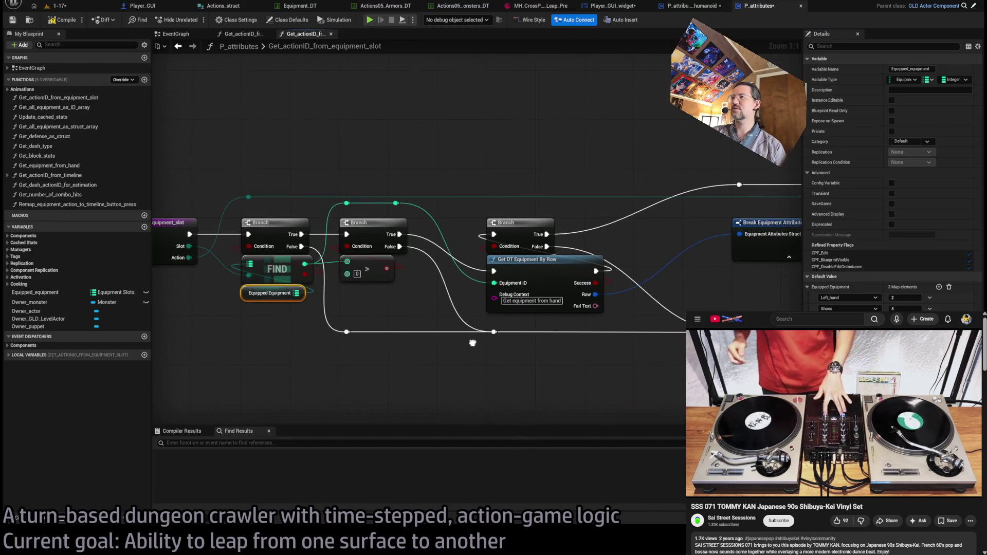
click(360, 309)
drag(277, 303, 307, 274)
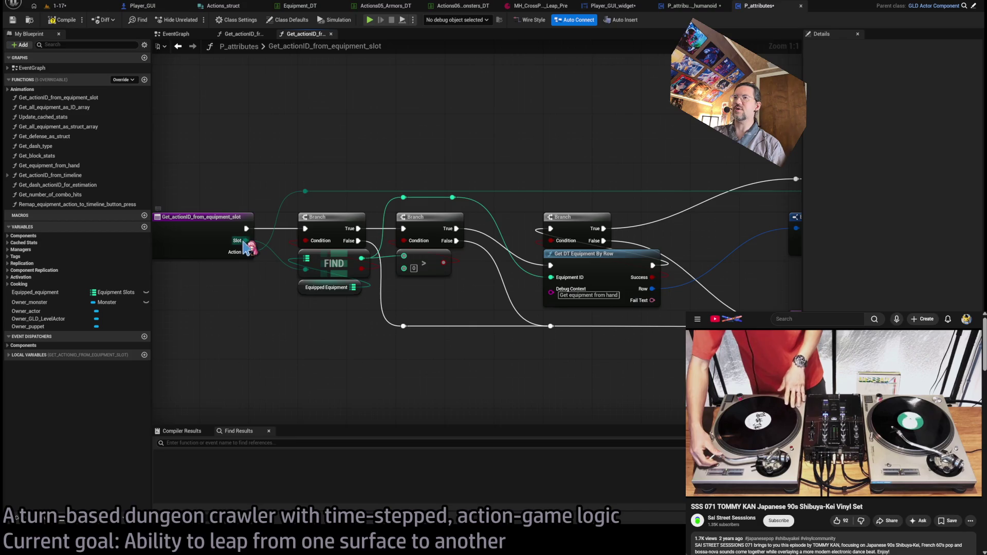
drag(241, 241, 320, 359)
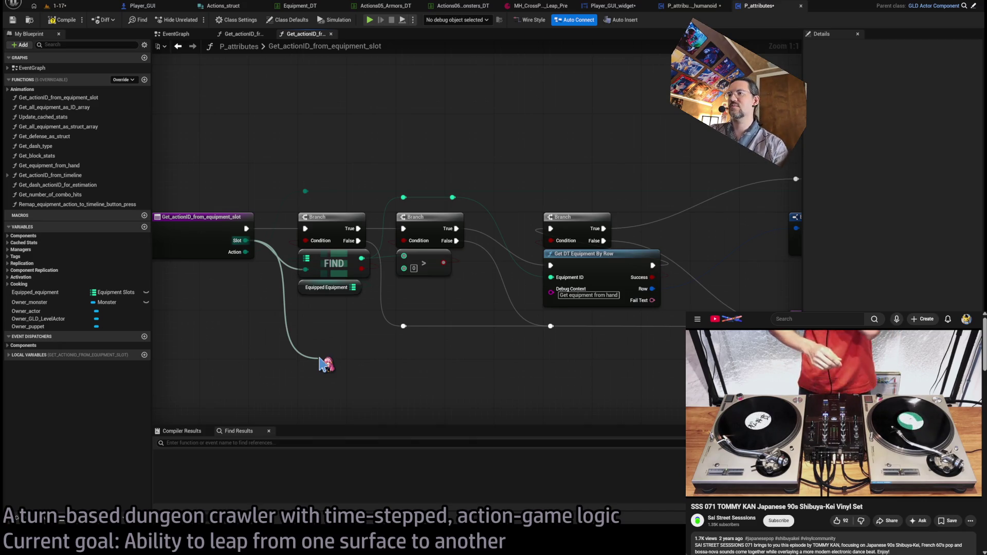
drag(323, 364, 319, 357)
click(382, 409)
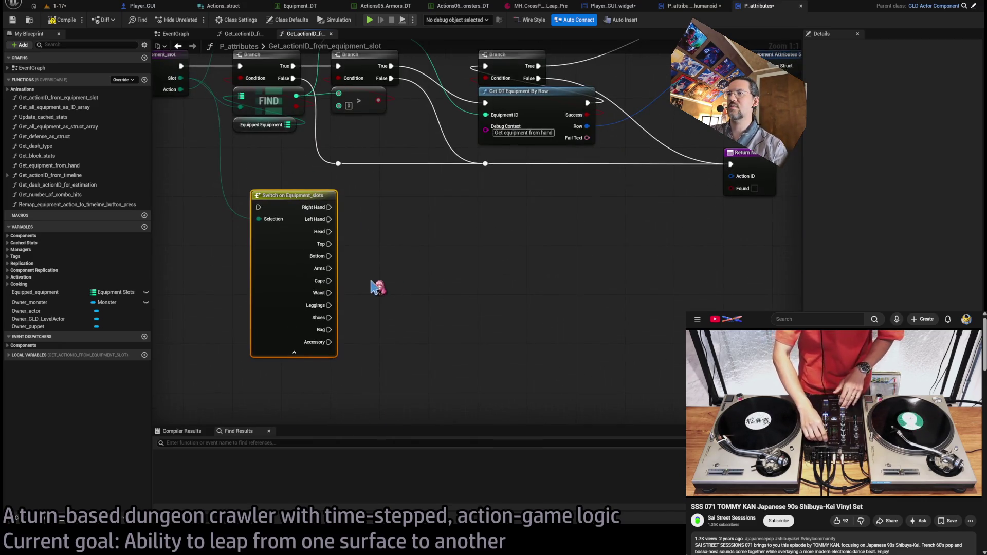
key(ctrl+z)
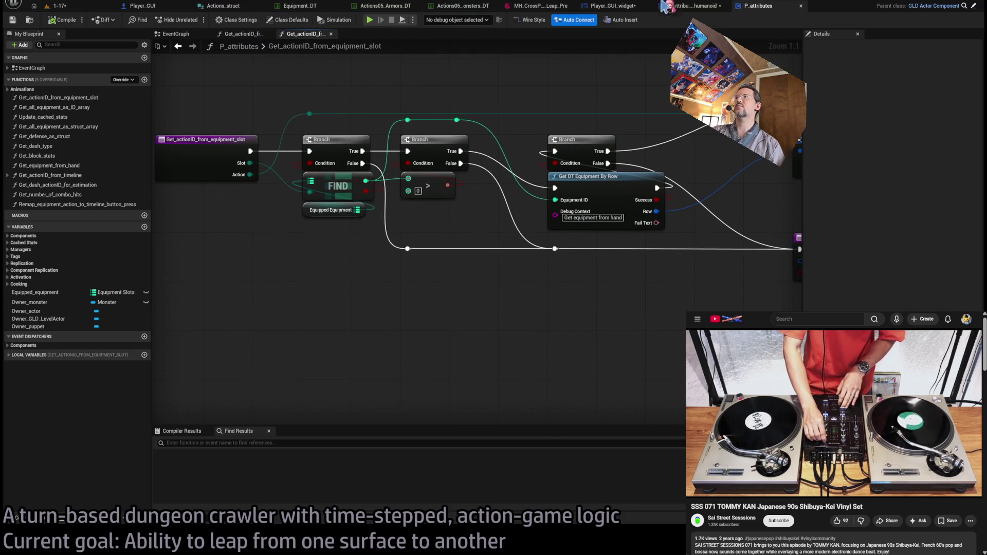
click(693, 10)
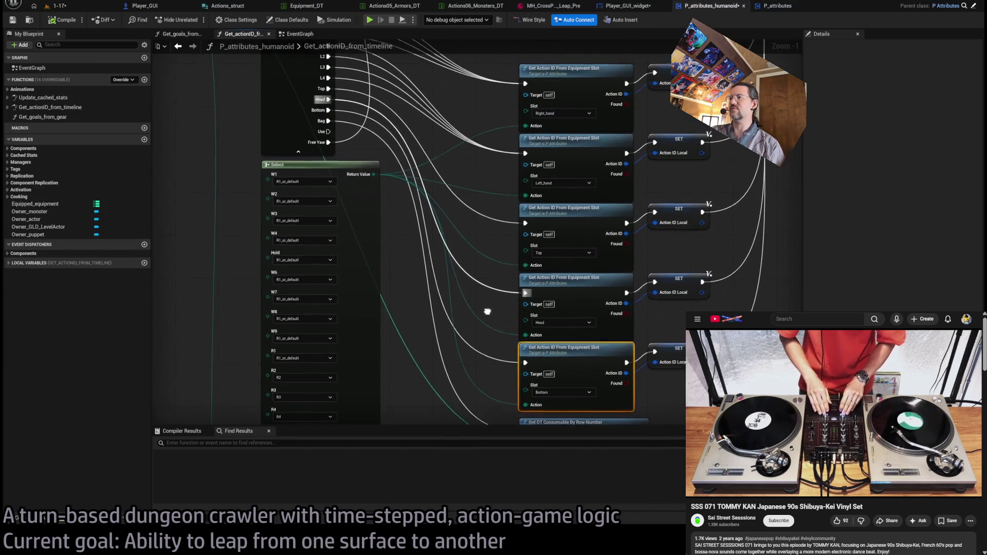
Focus the Shoes slot lookup node in P_attributes_humanoid, compile, and go back to level 1-17.
scroll(510, 334, down, 1)
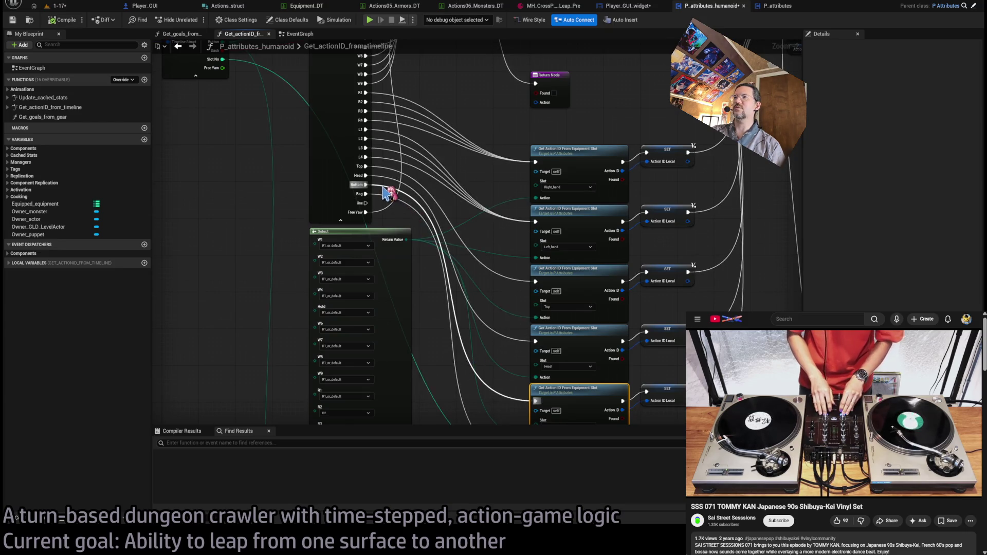
key(Home)
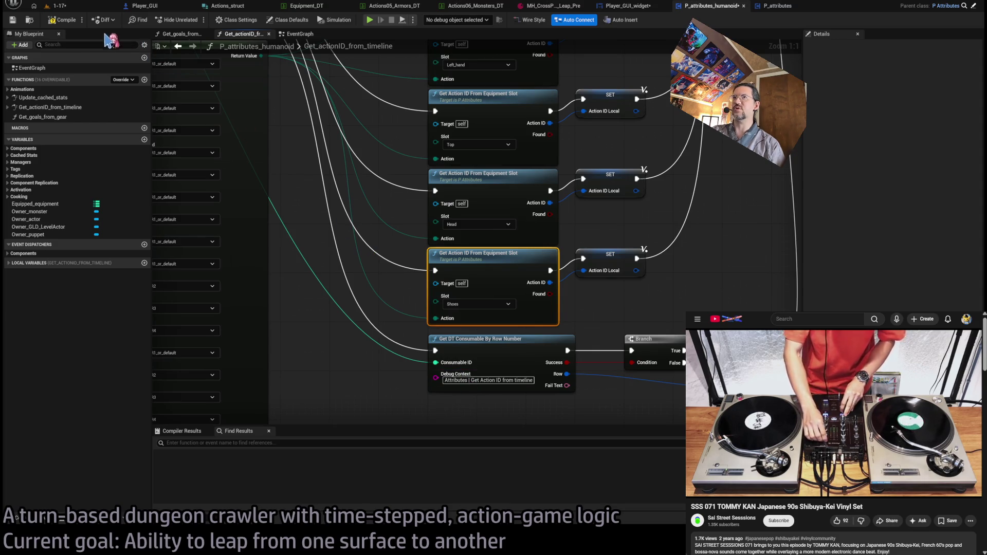
click(66, 23)
click(54, 6)
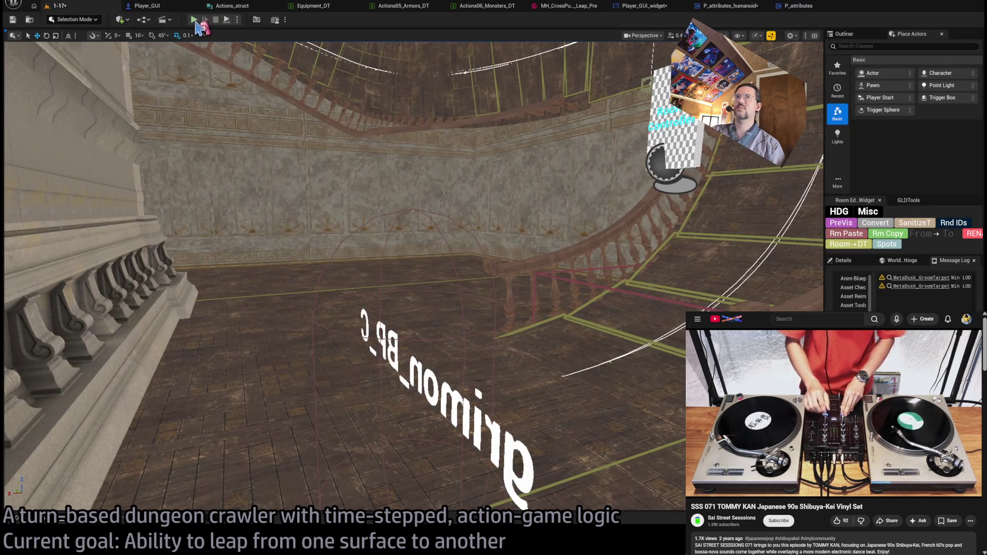
click(195, 20)
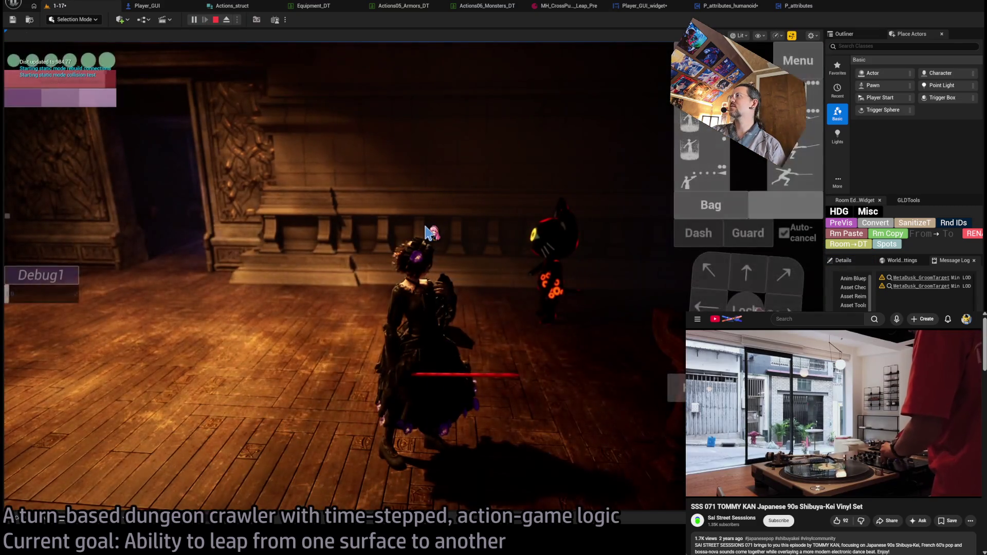
click(800, 213)
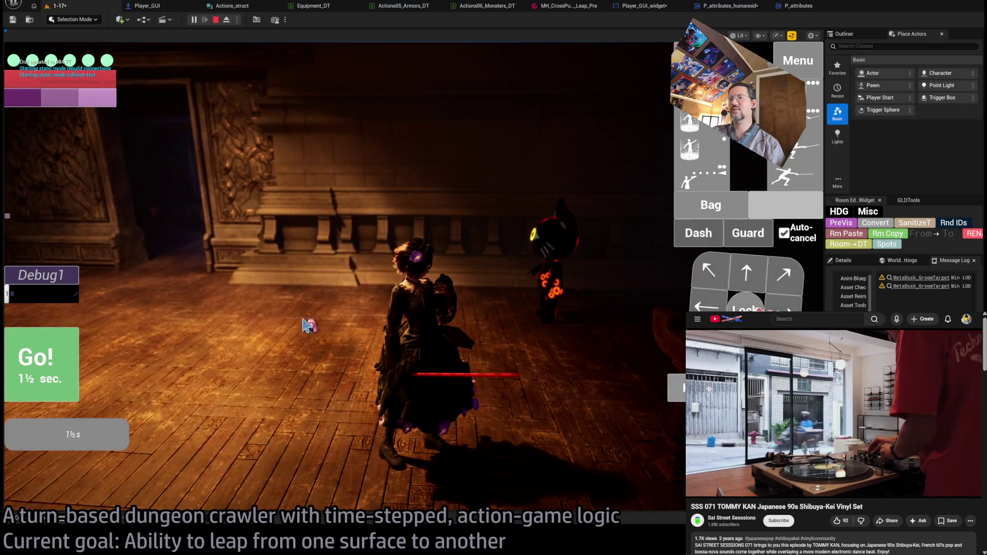
click(38, 363)
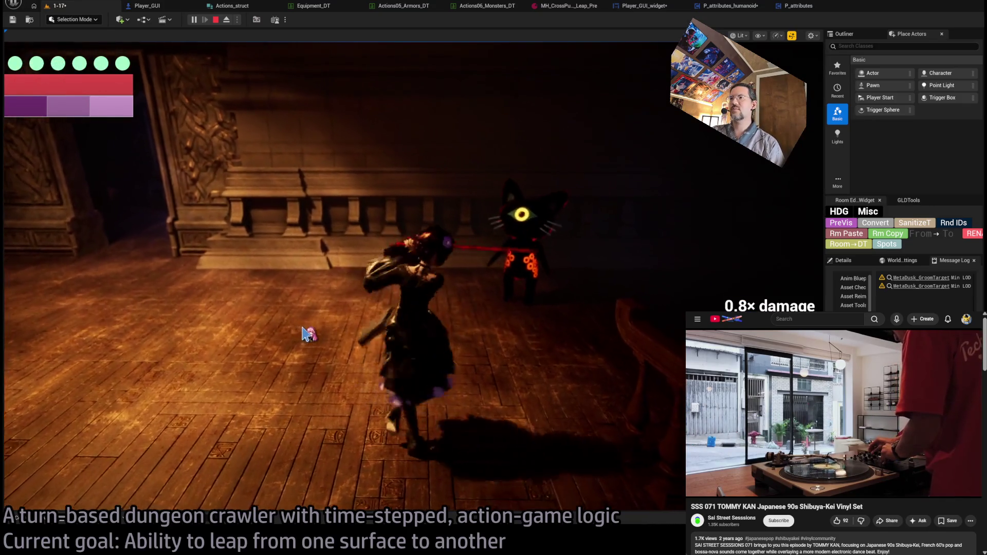
key(Escape)
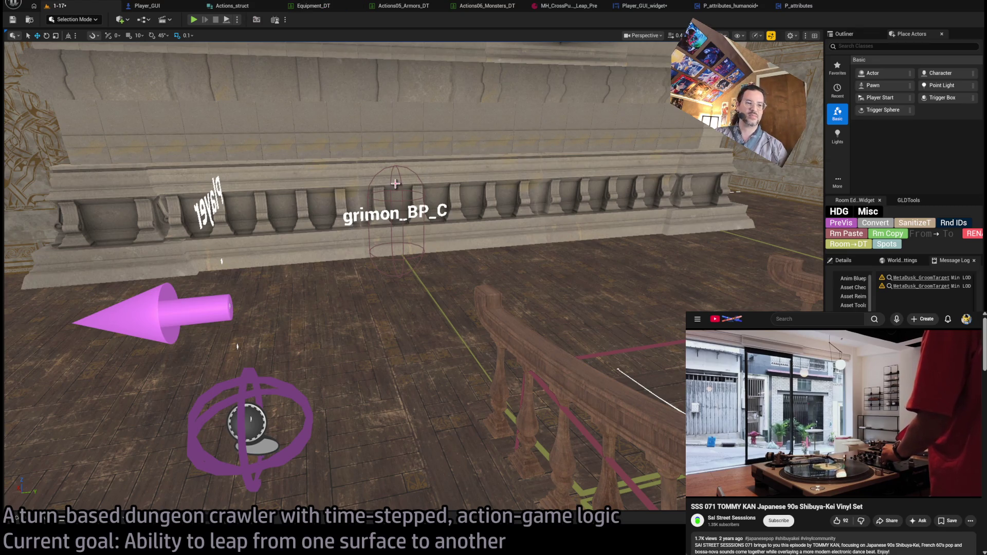
Review the MH_CrossPumps_Leap_Pre data asset and the CrossPumps row's ActionIDs in Equipment_DT.
click(571, 7)
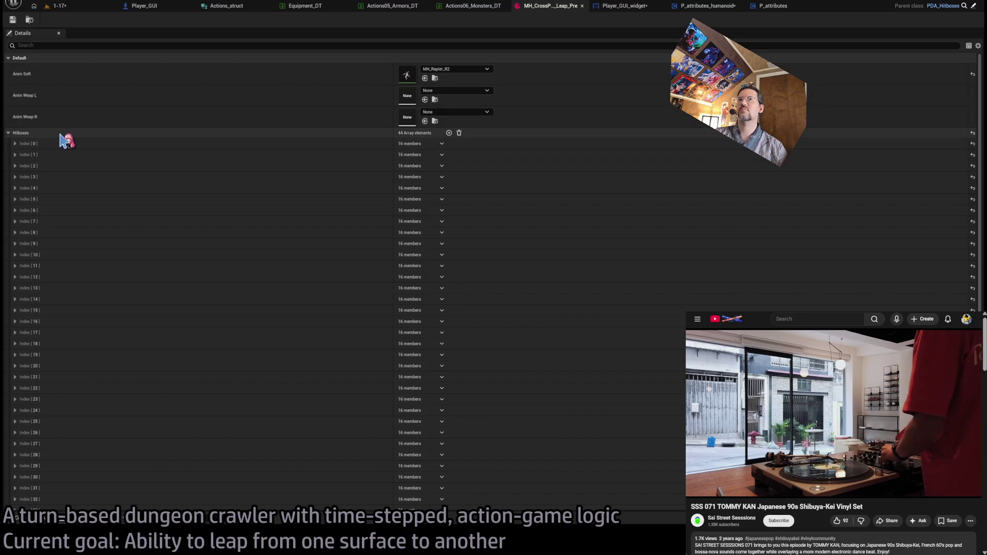
click(8, 134)
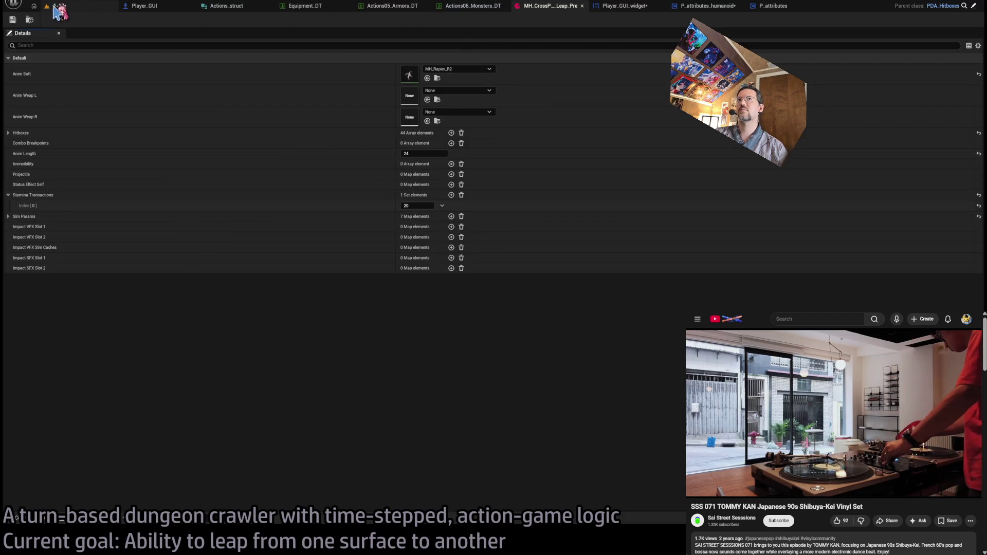
click(312, 10)
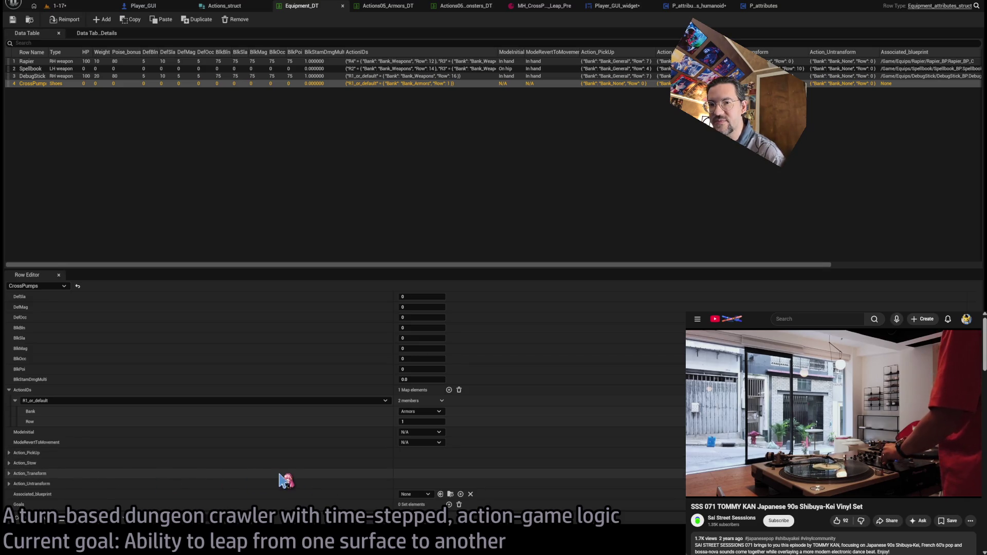
scroll(296, 476, up, 3)
scroll(260, 419, down, 3)
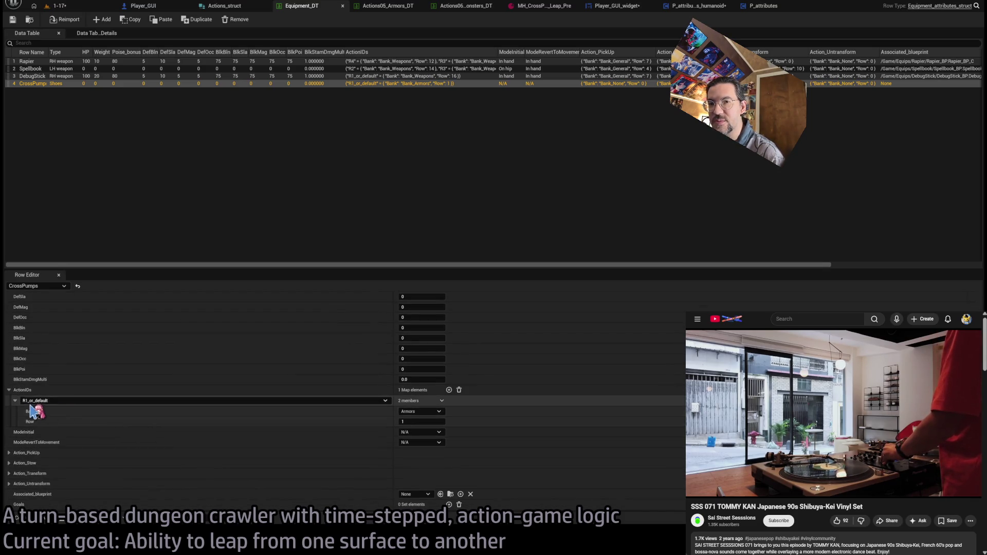
click(9, 389)
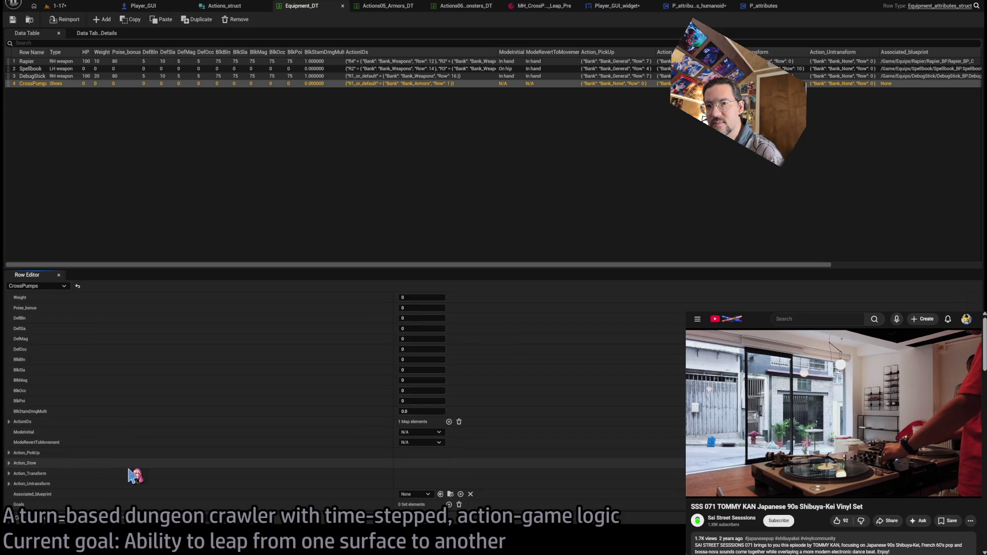
scroll(39, 321, up, 2)
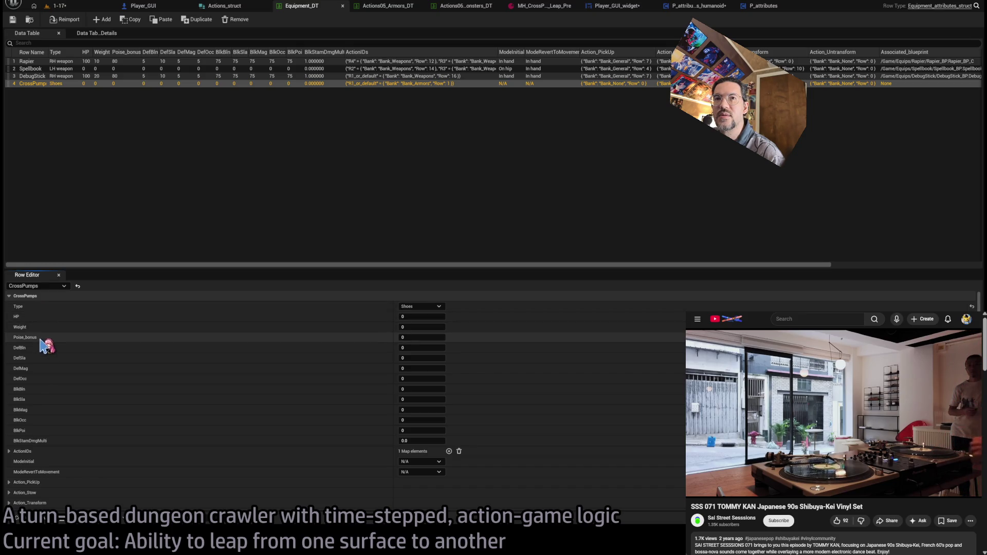
Set the CrossPumpsLeap_Pre row's Stam_cost to 4 in Actions05_Armors_DT.
click(466, 13)
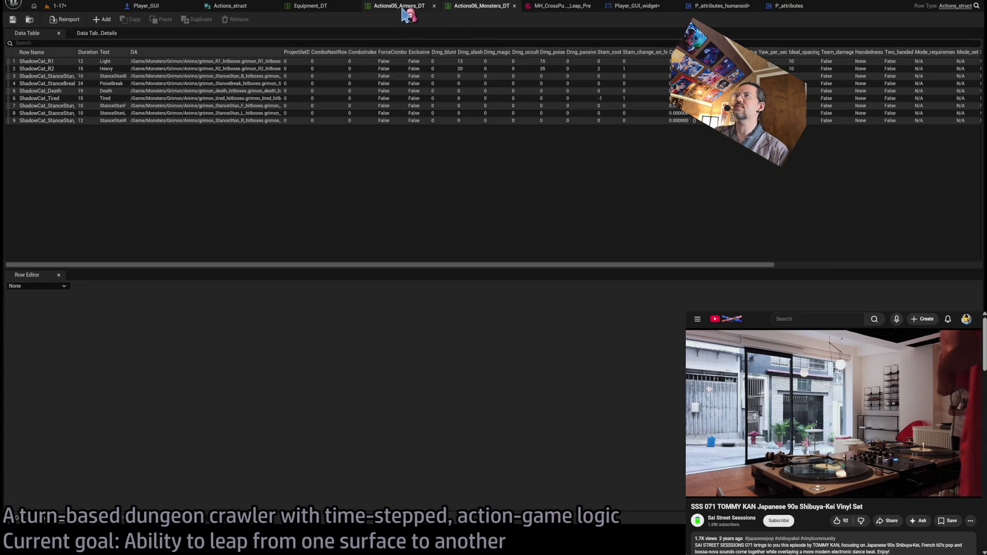
click(404, 10)
click(90, 61)
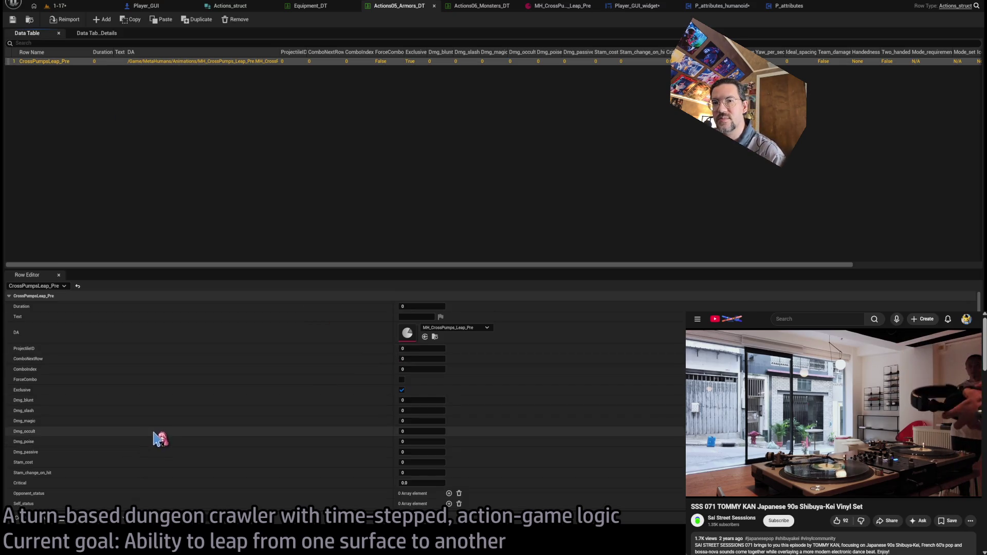
text(4)
key(Return)
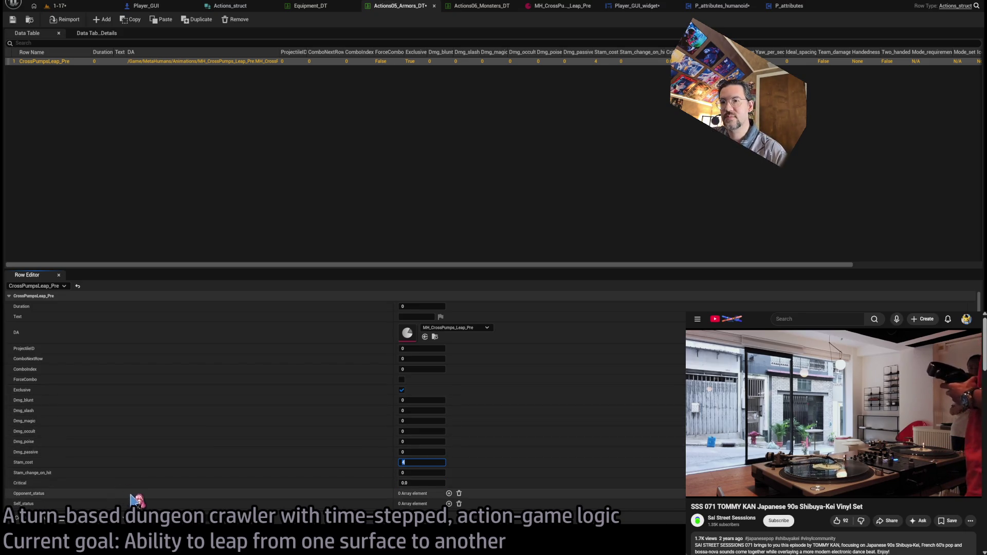
click(85, 7)
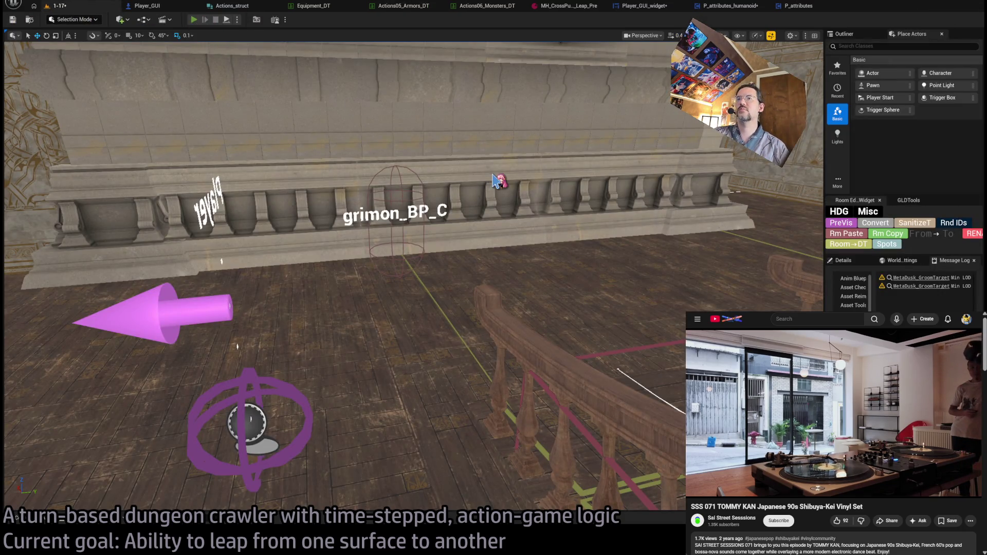
key(alt+p)
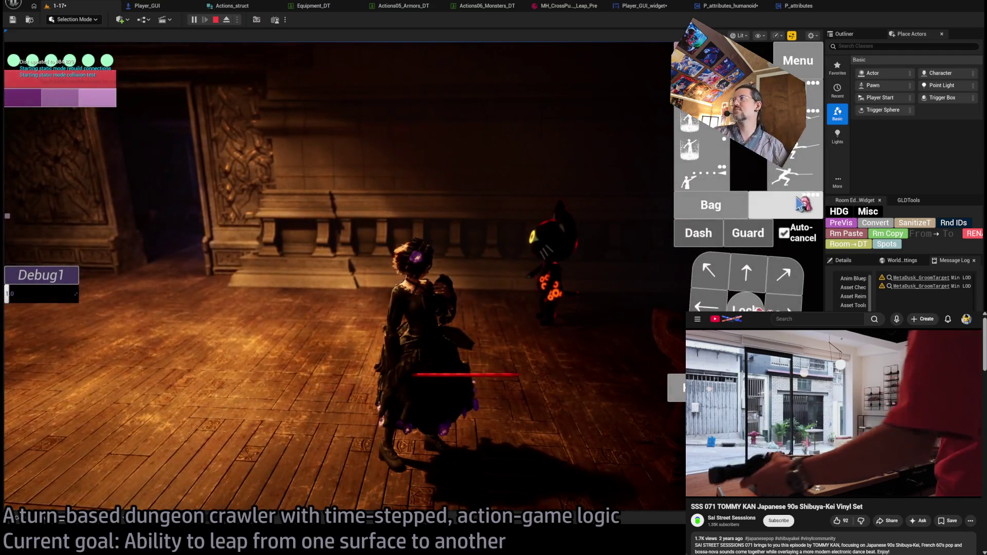
click(800, 204)
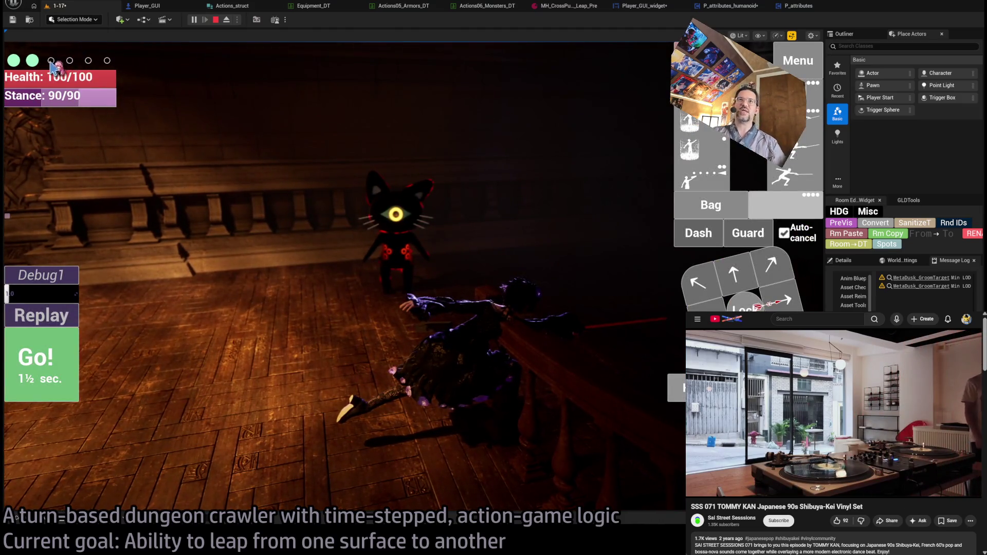
click(216, 21)
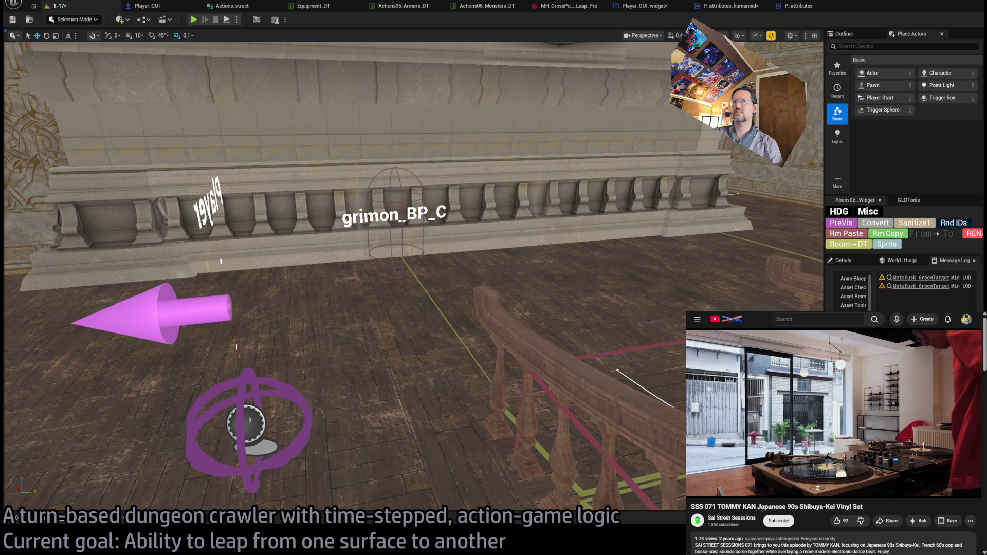
Maximize the YouTube browser window and switch to the Twitch Following page tab.
mouse_move(929, 388)
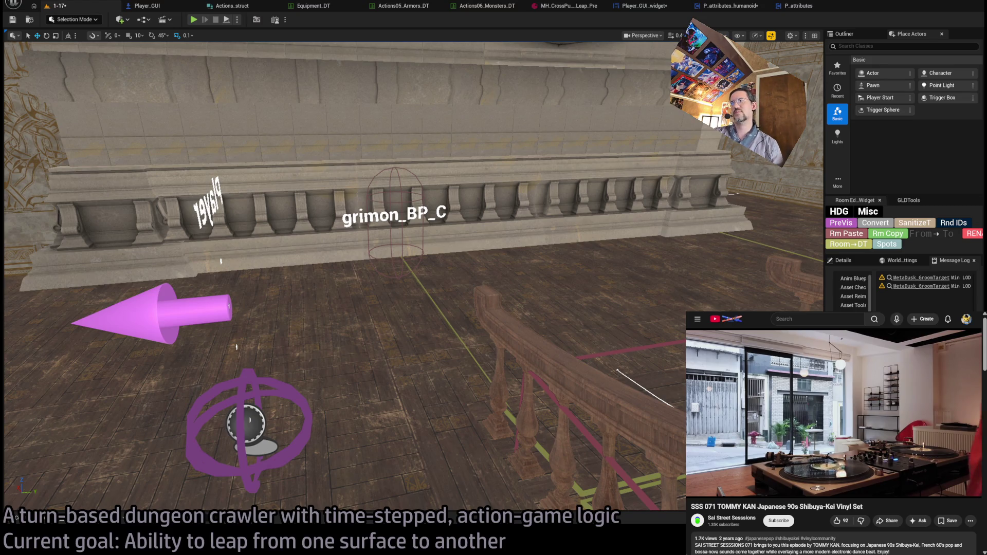
key(super+Up)
key(ctrl+Tab)
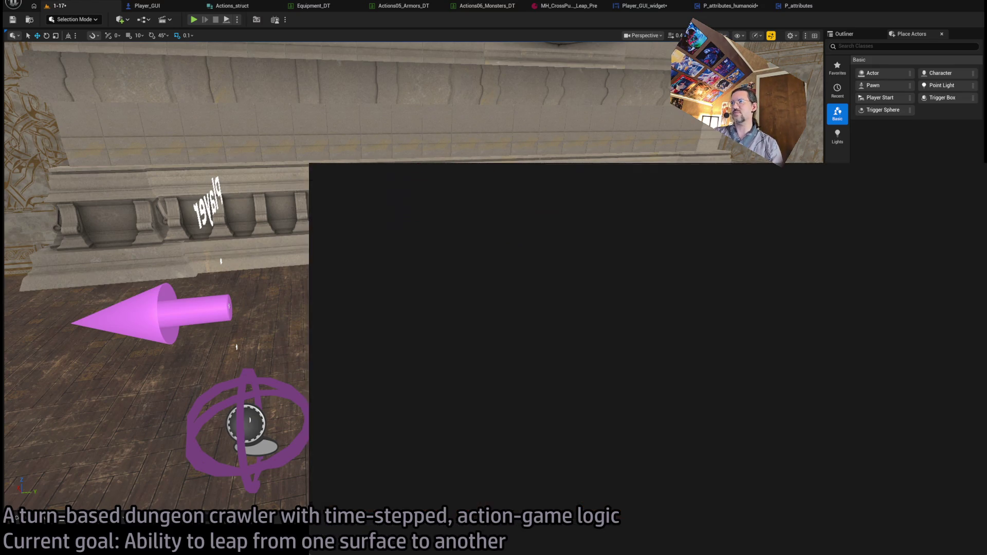